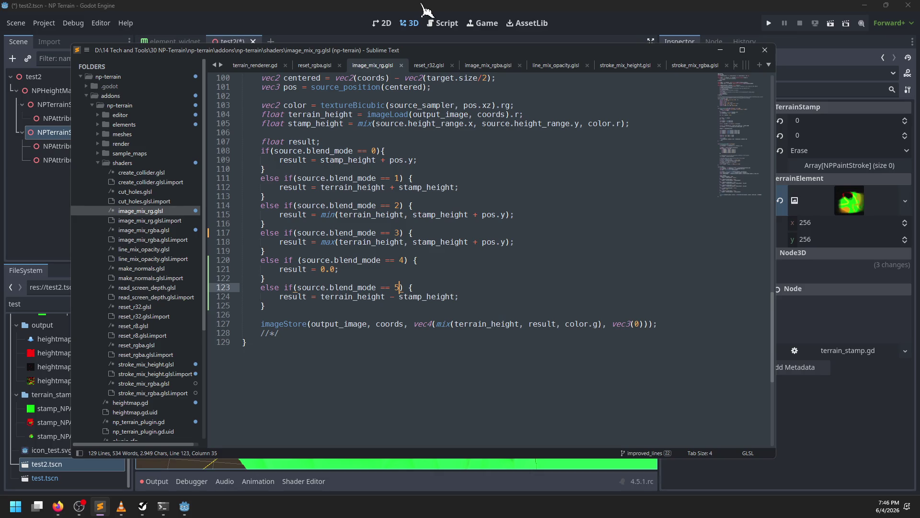
- Bring the Godot editor forward and orbit to oblique views of the test2 terrain
left_click(425, 6)
left_click_drag(371, 334, 486, 276)
mouse_move(211, 267)
left_mouse_down()
mouse_move(479, 292)
mouse_move(382, 329)
mouse_move(364, 233)
left_mouse_up()
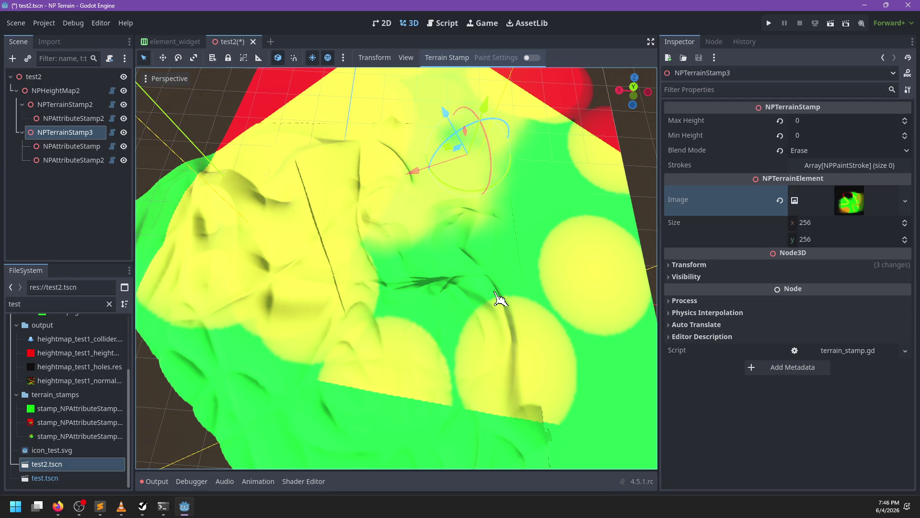
mouse_move(460, 290)
left_mouse_down()
mouse_move(352, 291)
mouse_move(489, 253)
mouse_move(382, 264)
mouse_move(417, 264)
mouse_move(318, 226)
left_mouse_up()
scroll(319, 225, "down", 5)
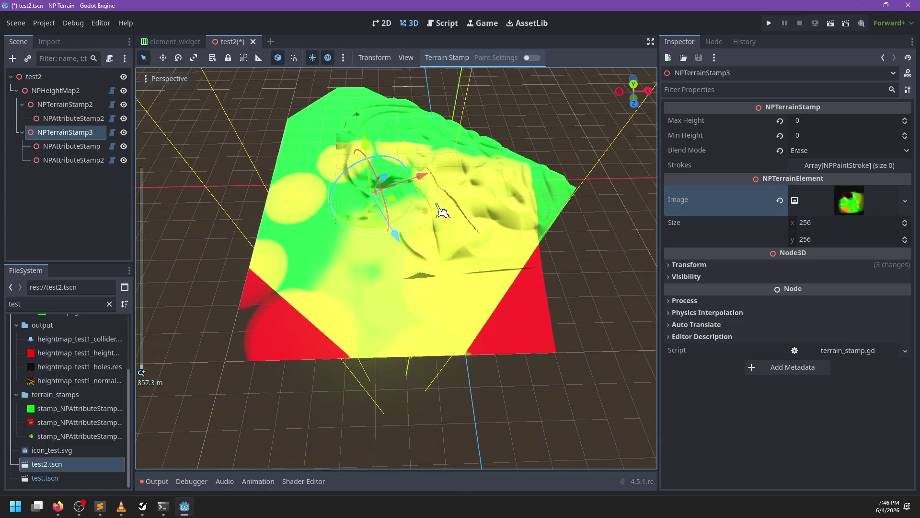
scroll(441, 200, "up", 5)
mouse_move(397, 307)
left_mouse_down()
mouse_move(504, 264)
mouse_move(464, 255)
mouse_move(374, 331)
left_mouse_up()
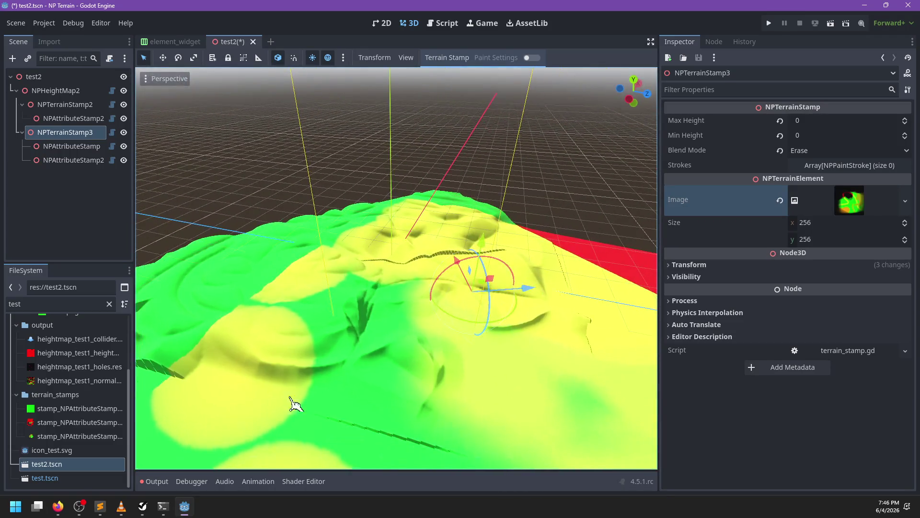
mouse_move(479, 339)
left_mouse_down()
mouse_move(318, 360)
mouse_move(455, 314)
mouse_move(370, 316)
mouse_move(472, 339)
mouse_move(445, 329)
mouse_move(461, 173)
left_mouse_up()
scroll(370, 316, "up", 2)
scroll(367, 318, "down", 2)
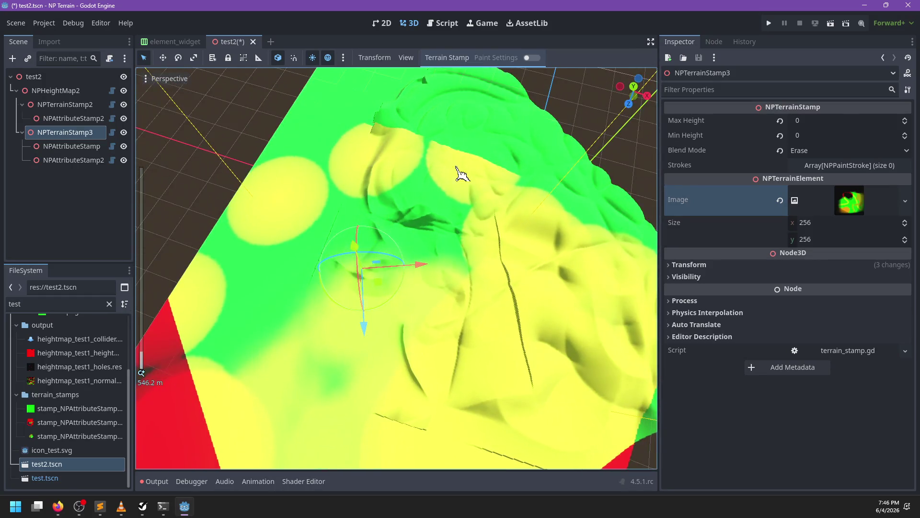
left_click(815, 150)
left_click(537, 194)
key("ctrl+s")
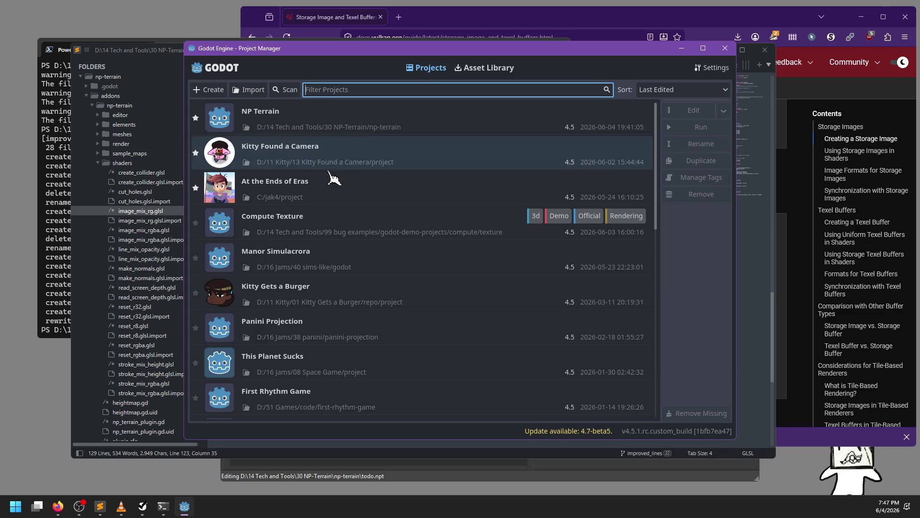
- Reopen the NP Terrain project from the Project Manager list
double_click(323, 113)
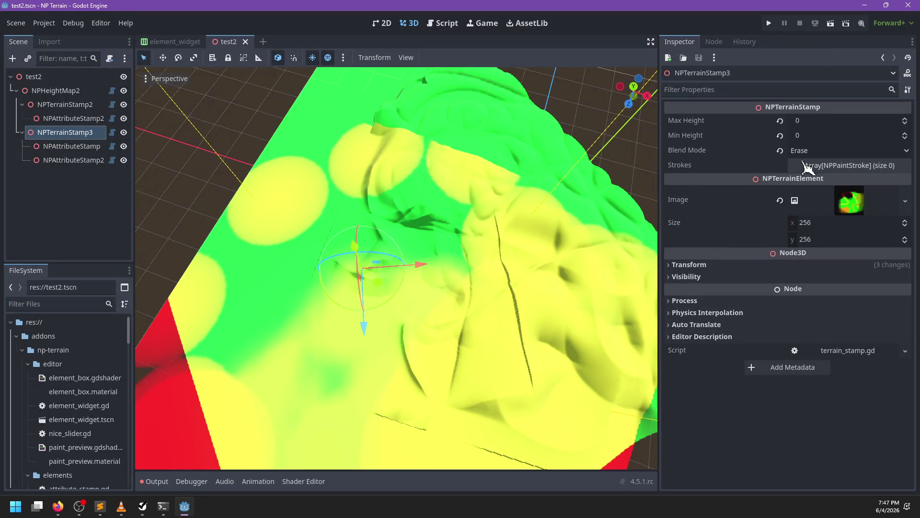
- Switch NPTerrainStamp3's blend mode to Subtract
left_click(811, 152)
left_click(814, 233)
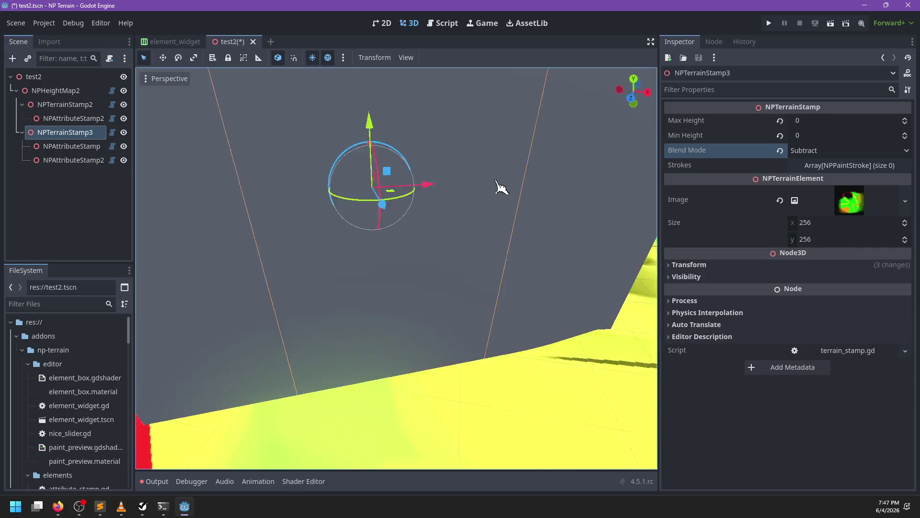
scroll(499, 189, "down", 3)
- Toggle the NP Terrain plugin in Project Settings' Plugins list to restart it
left_click(44, 23)
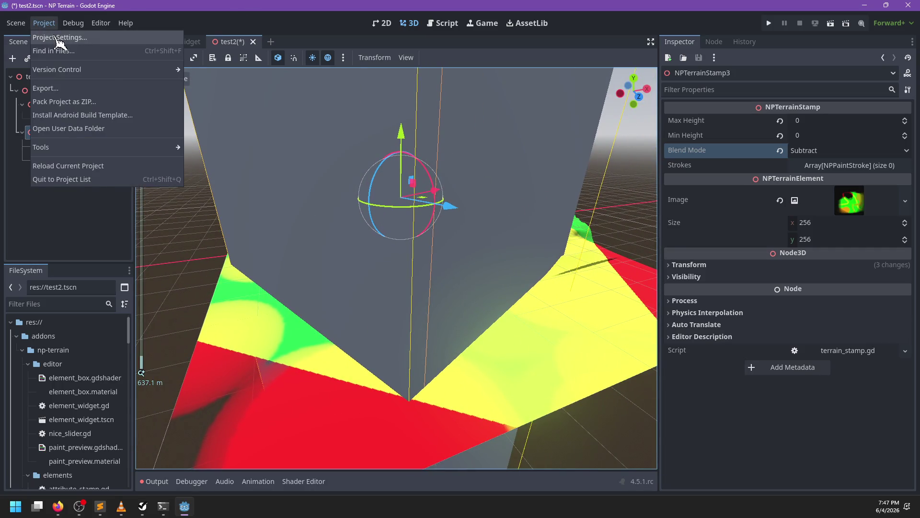
left_click(63, 39)
left_click(354, 102)
left_click(197, 150)
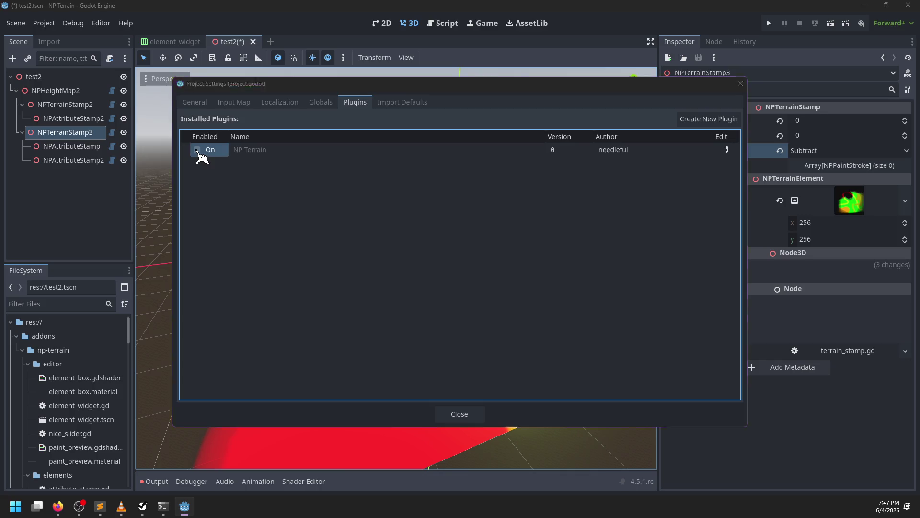
left_click(463, 415)
scroll(431, 316, "down", 2)
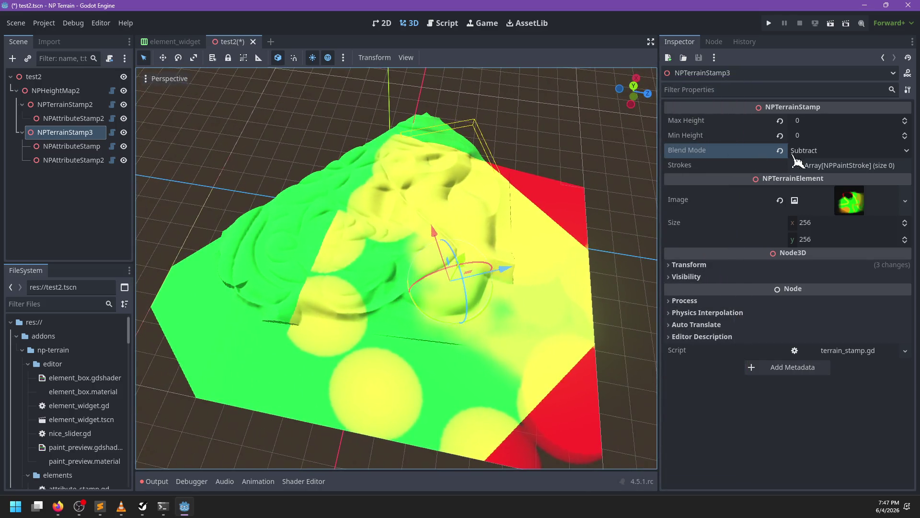
- Cycle the stamp's blend mode to Add and back to Subtract to refresh the terrain
left_click(815, 151)
left_click(807, 180)
scroll(308, 298, "up", 2)
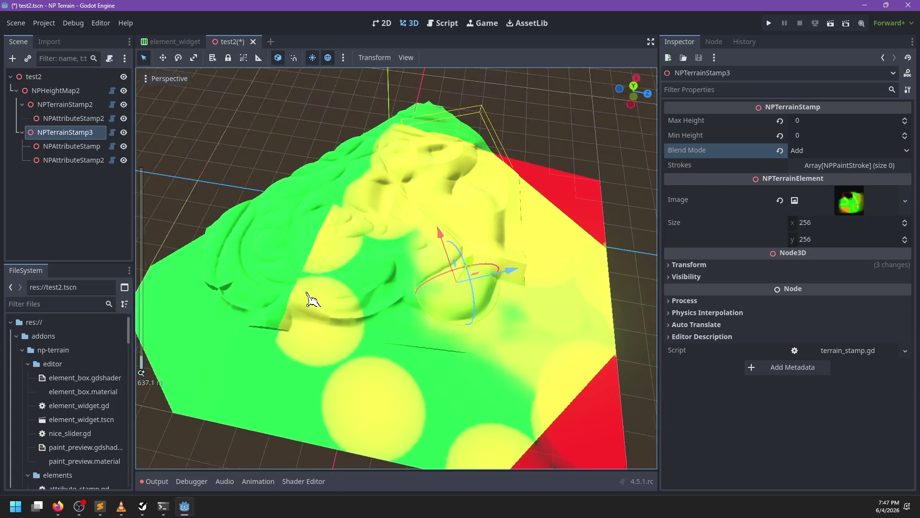
left_click(821, 152)
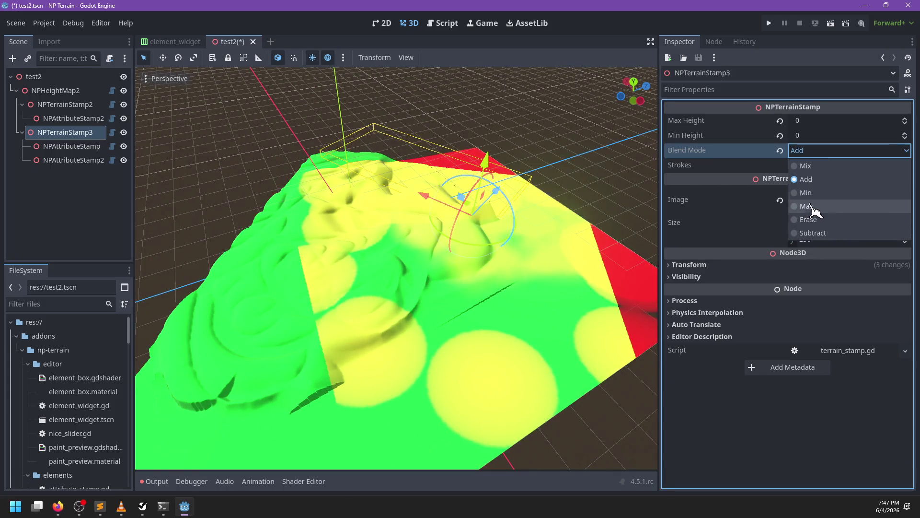
left_click(817, 234)
- Set NPTerrainStamp3's Max Height to 100 and Min Height to -100
left_click(804, 121)
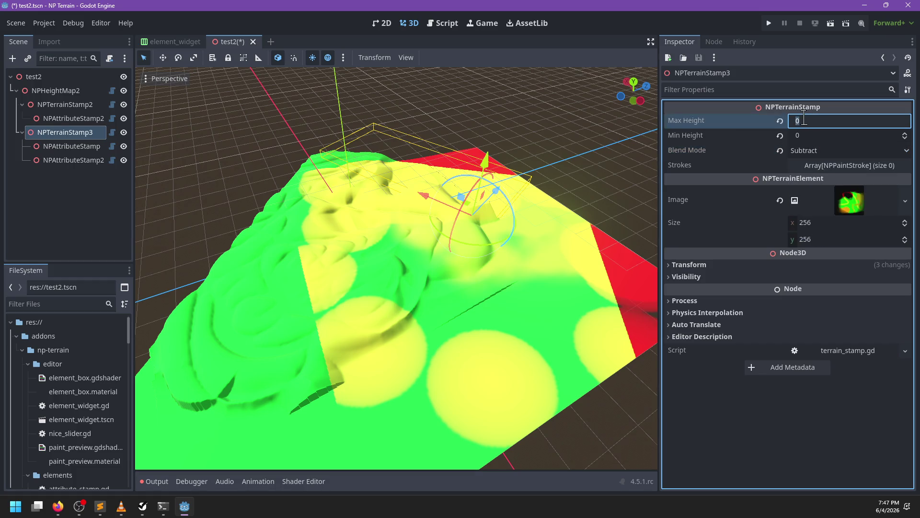
type("100")
key("Tab")
type("-")
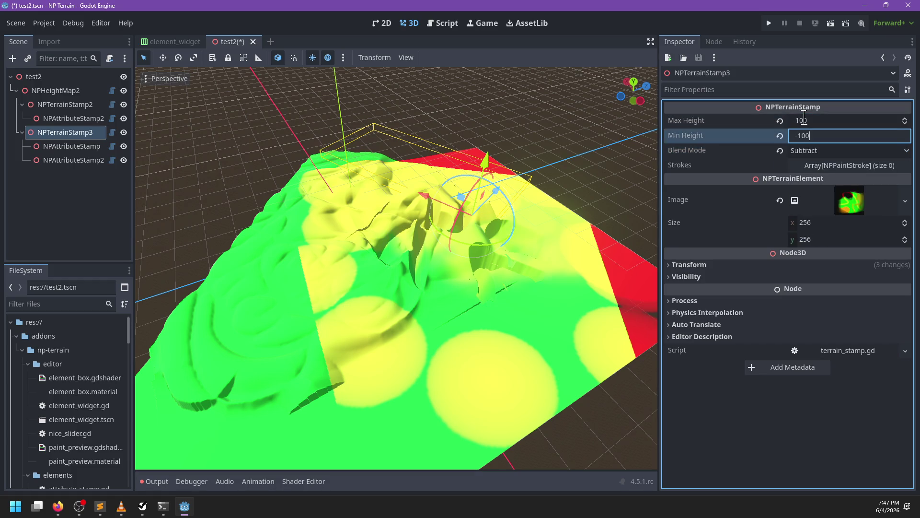
scroll(329, 226, "up", 3)
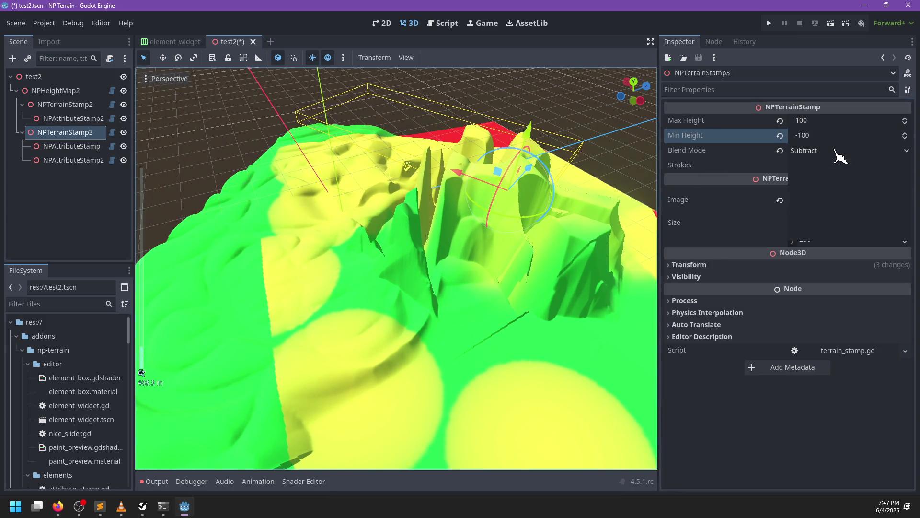
- Switch the blend mode to Add and view the relief from a low oblique angle
left_click(813, 151)
left_click(818, 179)
scroll(411, 246, "up", 4)
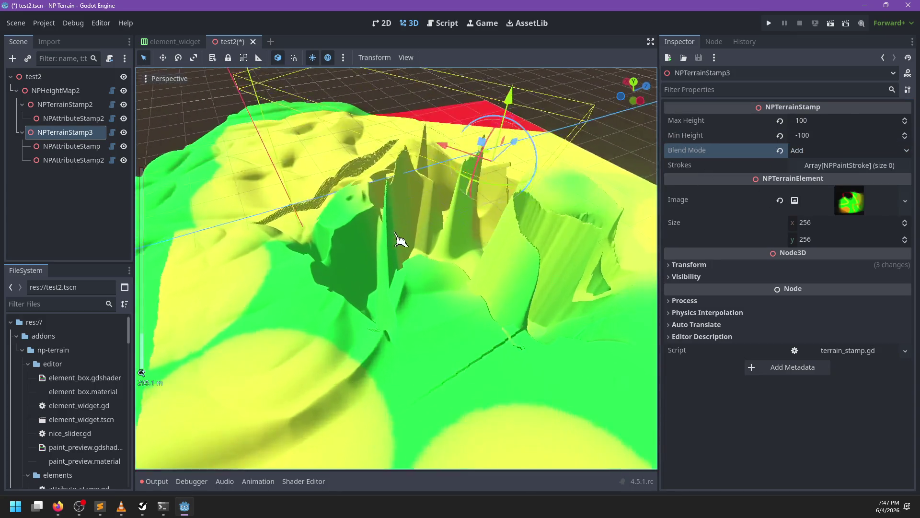
scroll(495, 286, "down", 2)
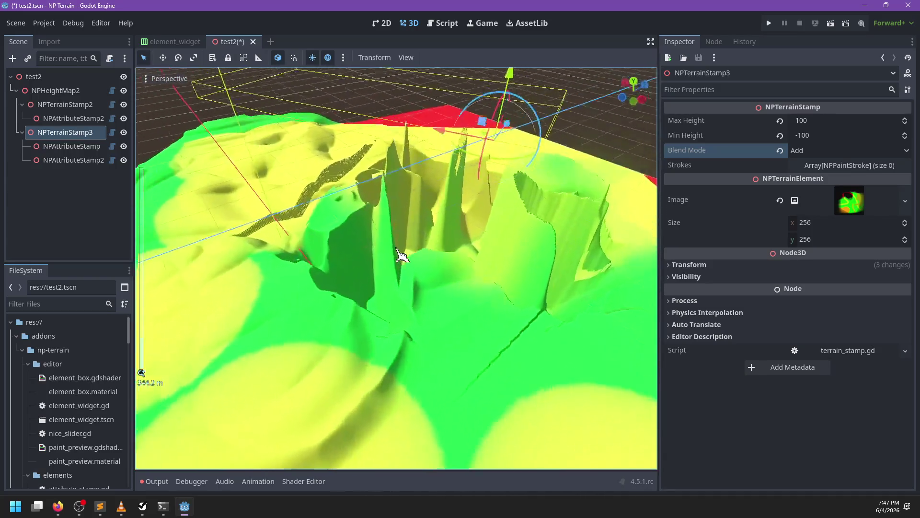
scroll(426, 267, "up", 5)
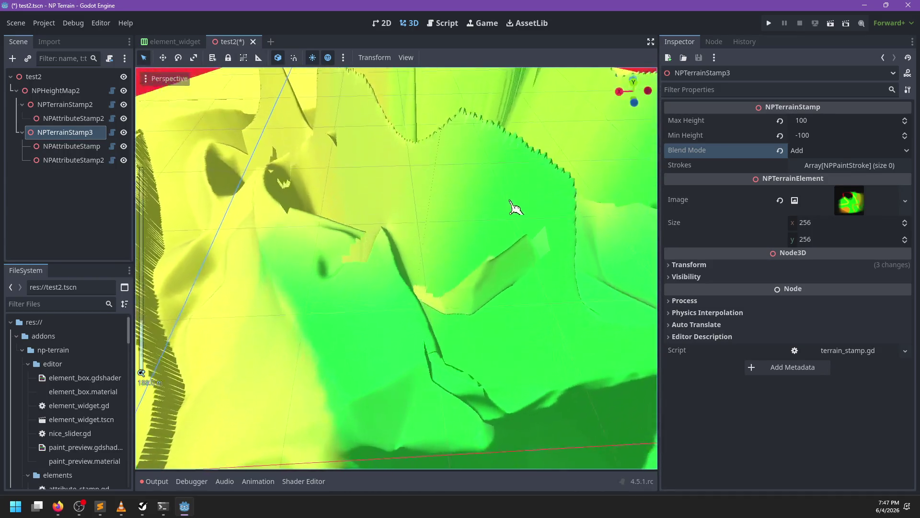
scroll(515, 206, "down", 3)
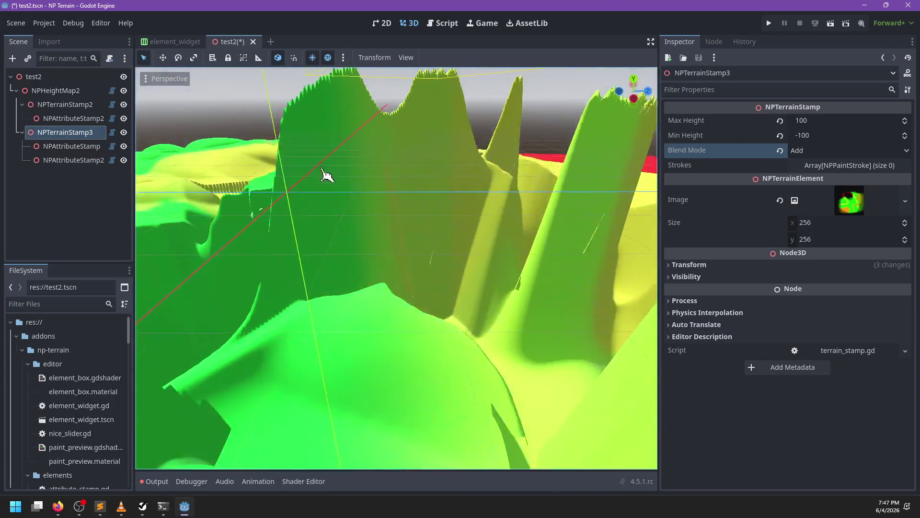
scroll(451, 238, "down", 8)
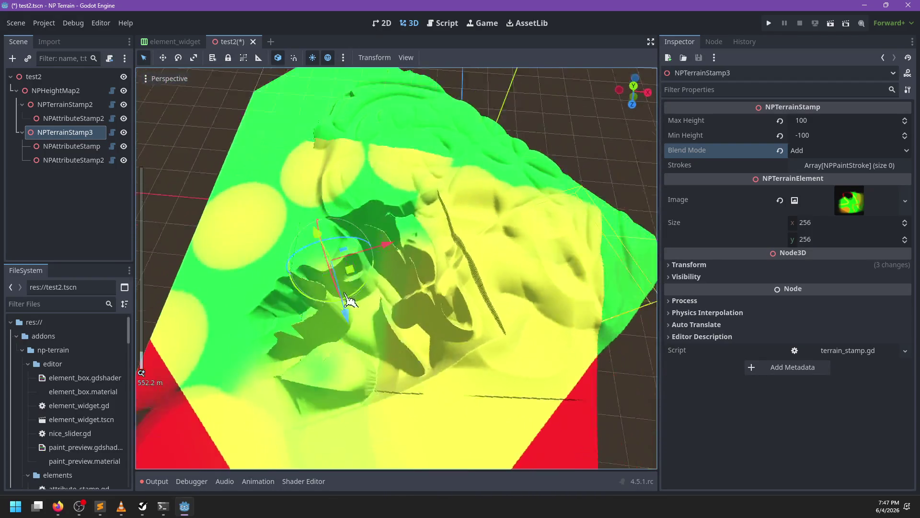
scroll(385, 300, "up", 3)
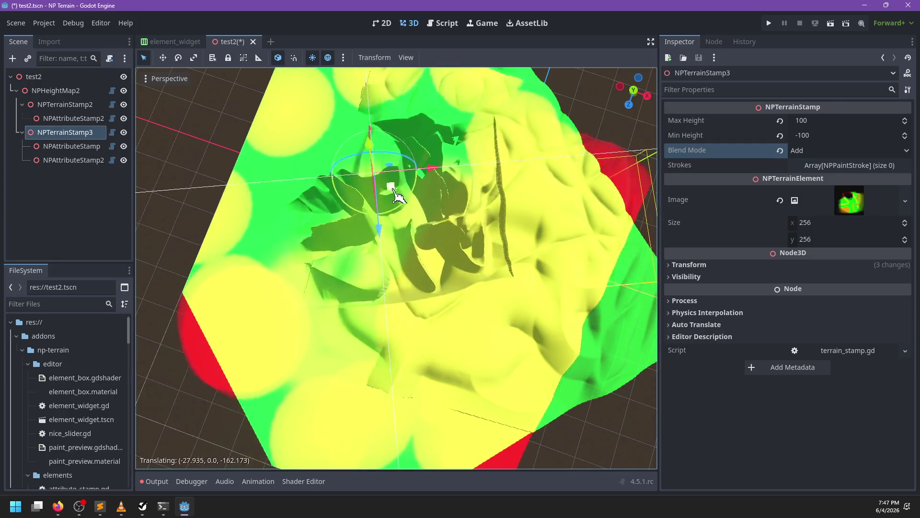
left_click_drag(427, 288, 362, 138)
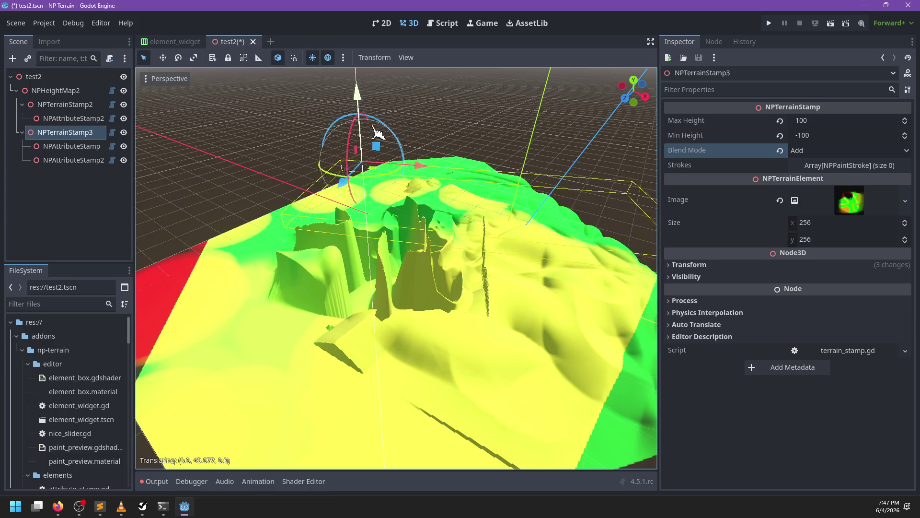
- Change the blend mode to Mix and inspect the terrain from the opposite side
left_click(815, 150)
left_click(806, 168)
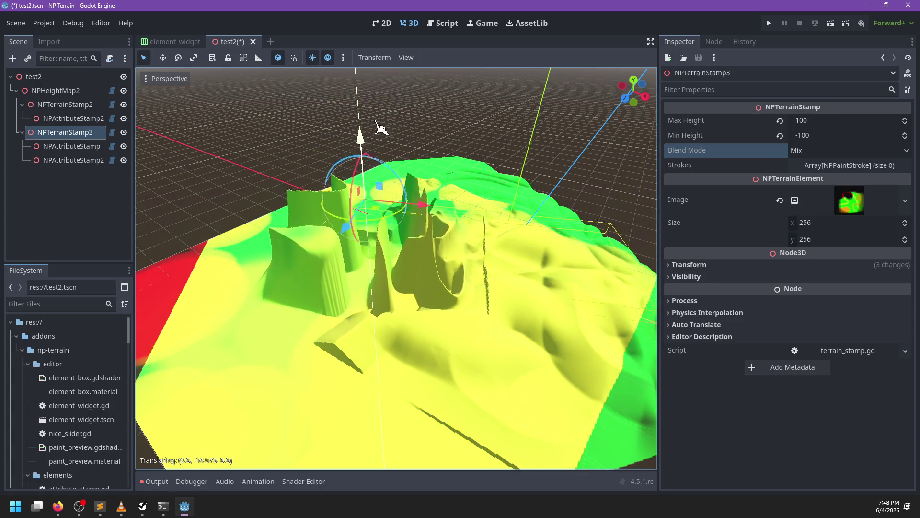
mouse_move(438, 214)
left_mouse_down()
mouse_move(514, 253)
mouse_move(810, 178)
left_mouse_up()
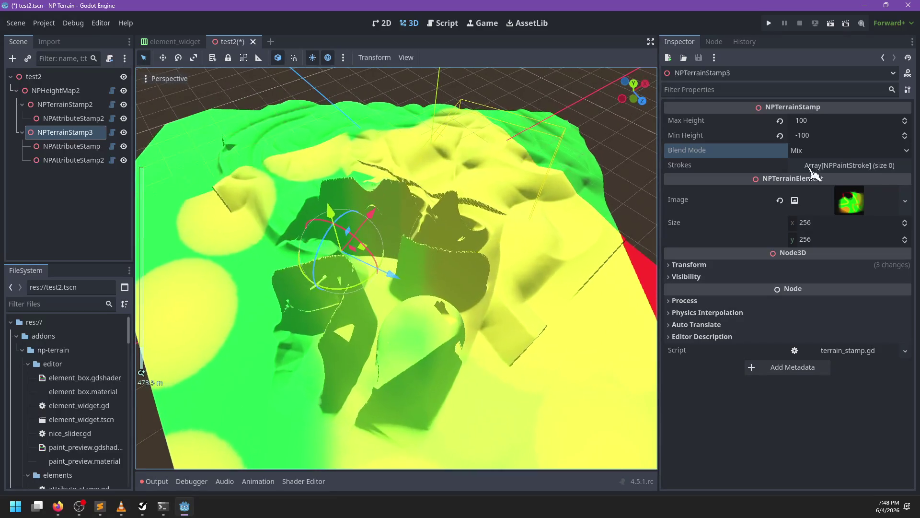
mouse_move(325, 326)
left_mouse_down()
mouse_move(544, 277)
mouse_move(462, 288)
mouse_move(795, 140)
left_mouse_up()
- Set the blend mode to Erase and move closer to the flattened terrain
left_click(804, 153)
left_click(809, 219)
mouse_move(460, 261)
left_mouse_down()
mouse_move(372, 323)
mouse_move(484, 282)
mouse_move(409, 297)
mouse_move(434, 304)
mouse_move(450, 210)
mouse_move(356, 160)
mouse_move(267, 153)
mouse_move(302, 220)
mouse_move(411, 203)
mouse_move(277, 276)
mouse_move(374, 267)
mouse_move(353, 257)
mouse_move(382, 226)
mouse_move(444, 212)
mouse_move(438, 246)
mouse_move(349, 230)
mouse_move(415, 249)
mouse_move(380, 257)
mouse_move(530, 294)
mouse_move(419, 237)
left_mouse_up()
left_click(417, 268)
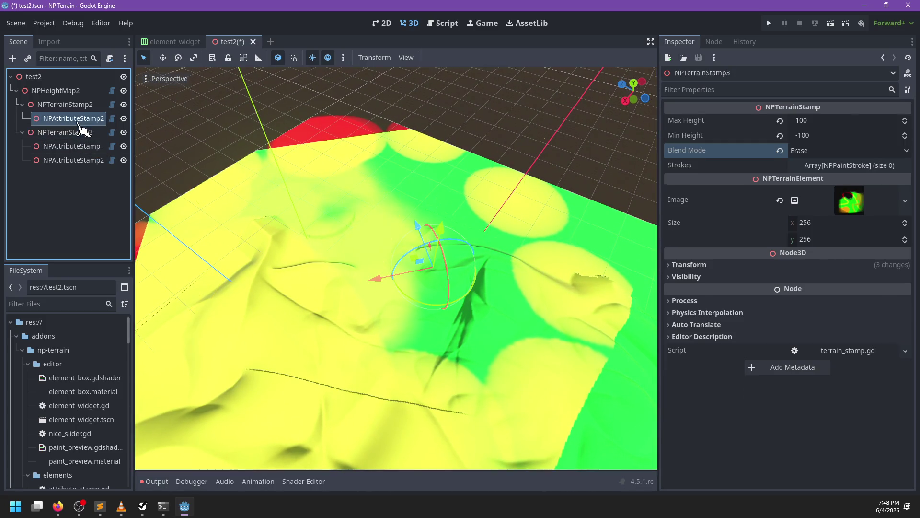
- Try Subtract, Min, Add and Max blend modes on NPAttributeStamp2
left_click(821, 185)
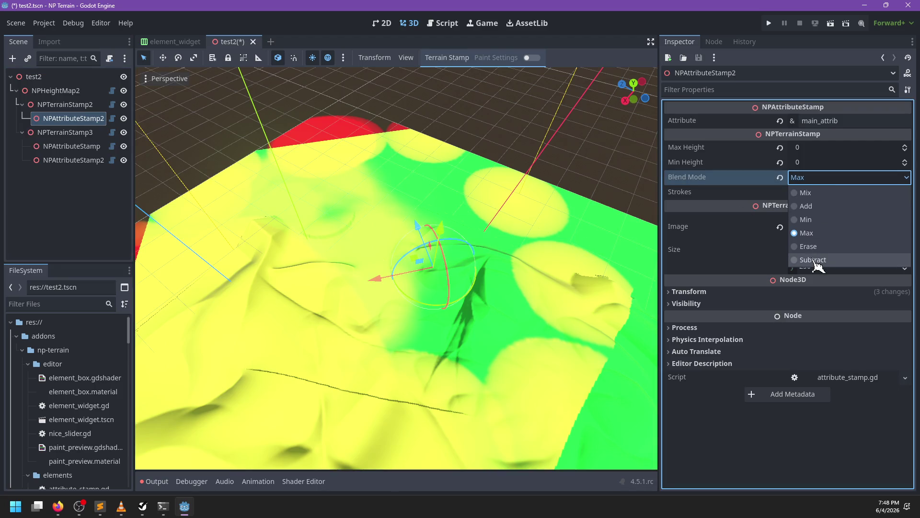
left_click(818, 260)
scroll(485, 272, "down", 5)
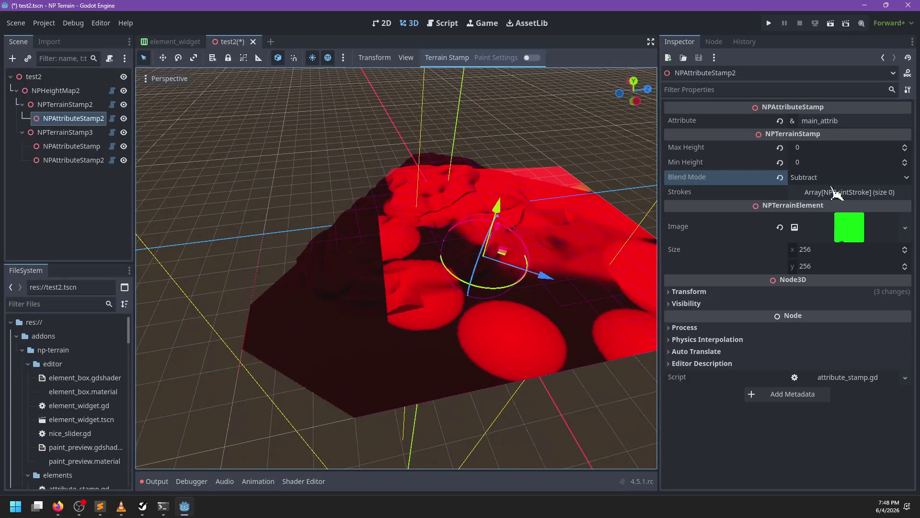
left_click(839, 178)
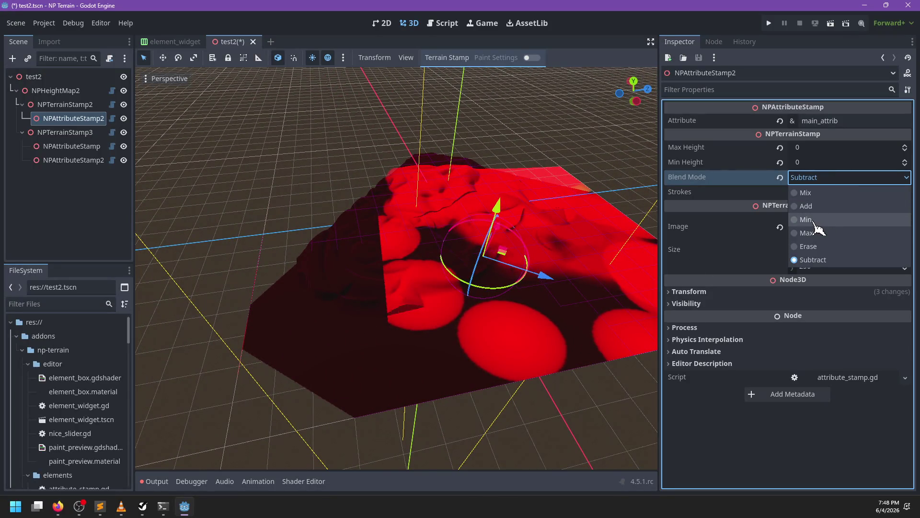
left_click(815, 220)
left_click(812, 178)
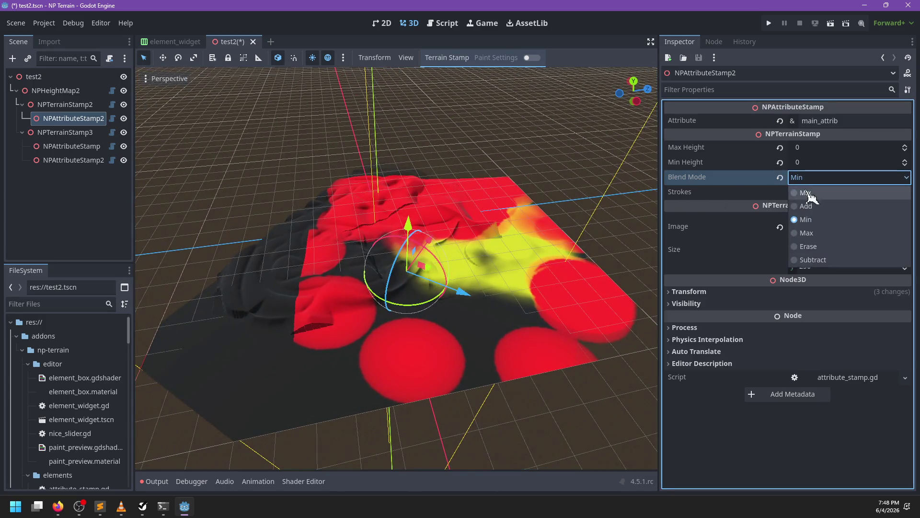
left_click(806, 207)
left_click(813, 179)
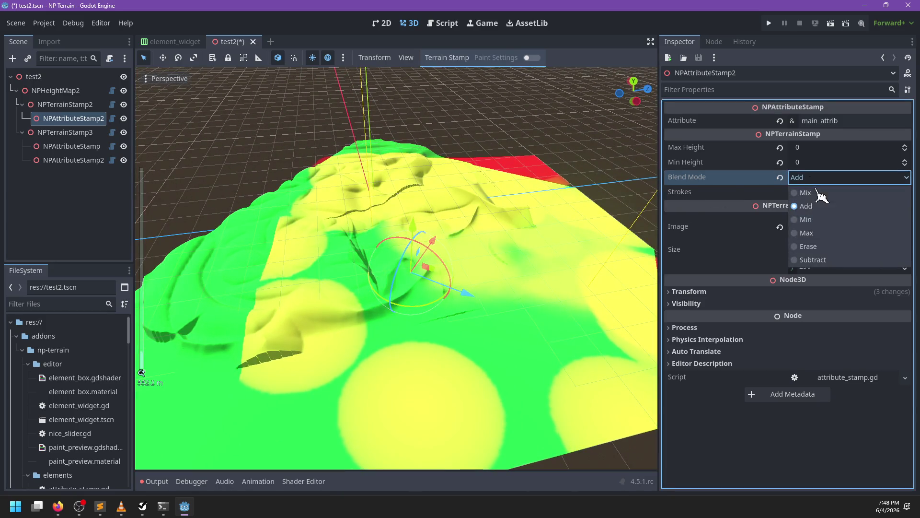
left_click(808, 234)
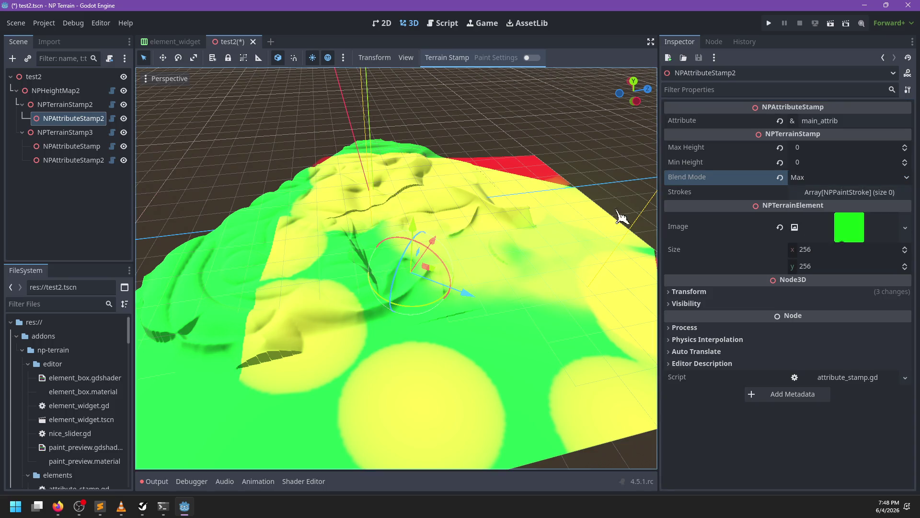
- Try Mix and Erase, then settle on Subtract, turning the terrain red
left_click(820, 178)
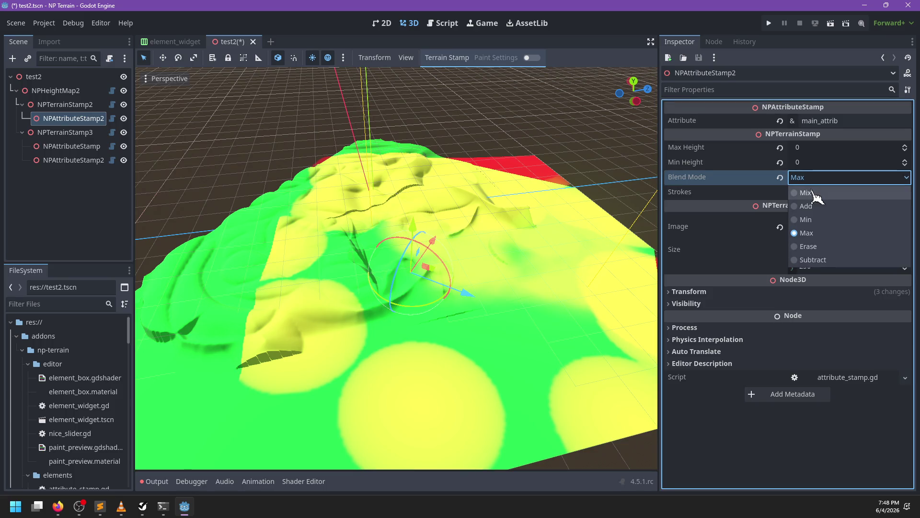
left_click(813, 192)
left_click(815, 180)
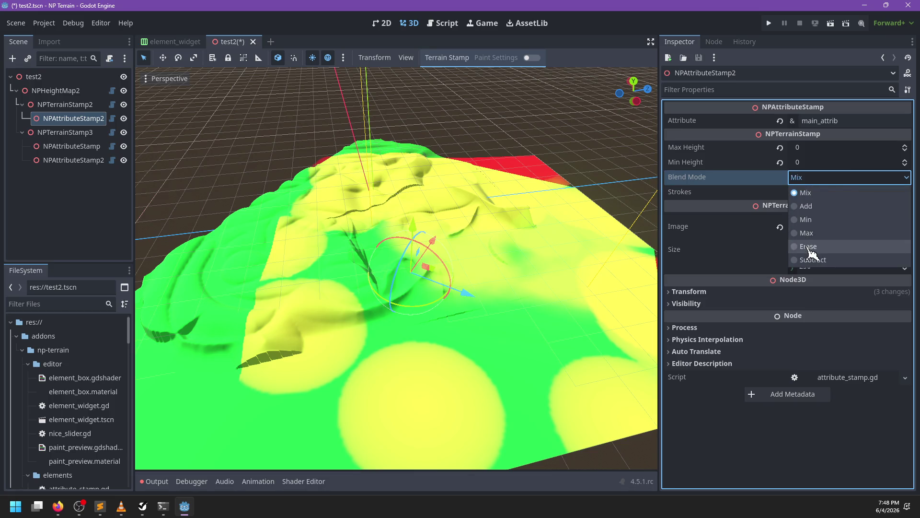
left_click(813, 247)
mouse_move(556, 287)
left_mouse_down()
mouse_move(550, 304)
mouse_move(485, 302)
mouse_move(705, 191)
left_mouse_up()
left_click(814, 187)
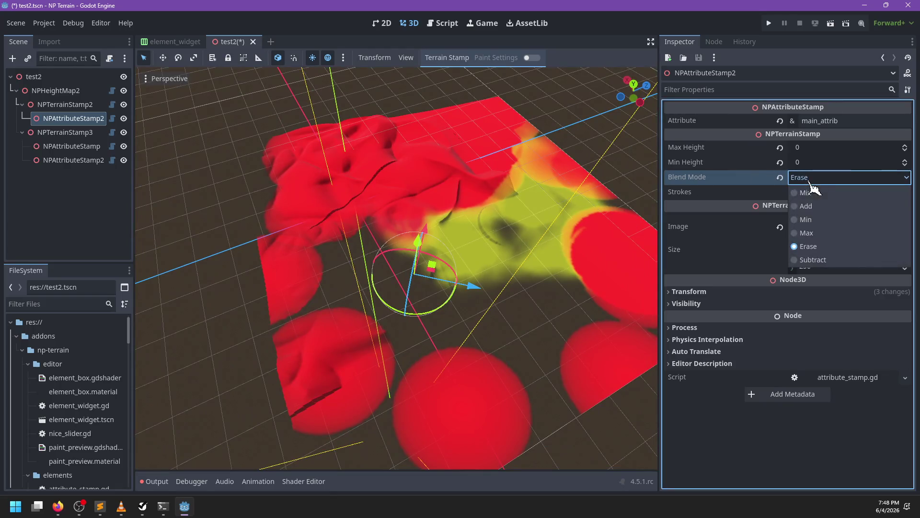
left_click(813, 269)
- Orbit and zoom around the red-rendered terrain from a low angle
left_click(814, 180)
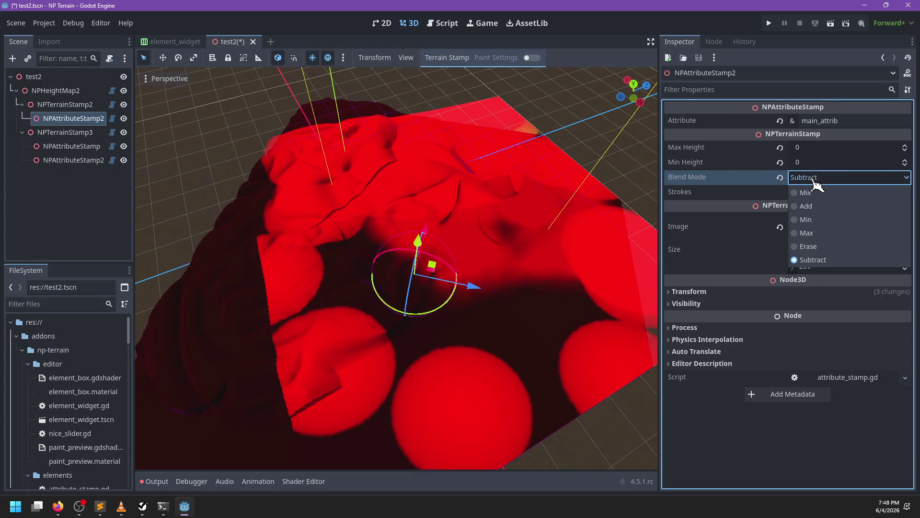
mouse_move(658, 263)
left_mouse_down()
mouse_move(526, 250)
mouse_move(526, 240)
left_mouse_up()
mouse_move(260, 317)
left_mouse_down()
mouse_move(461, 294)
mouse_move(483, 318)
mouse_move(419, 322)
mouse_move(477, 312)
mouse_move(318, 297)
mouse_move(354, 277)
mouse_move(342, 277)
mouse_move(380, 271)
mouse_move(349, 298)
left_mouse_up()
scroll(483, 318, "up", 2)
scroll(419, 322, "up", 5)
left_click(809, 178)
- Set NPAttributeStamp2's blending to Add and inspect the NPAttributeStamp node's settings
left_click(806, 206)
mouse_move(403, 257)
left_mouse_down()
mouse_move(411, 278)
mouse_move(312, 291)
mouse_move(336, 287)
left_mouse_up()
left_click(82, 146)
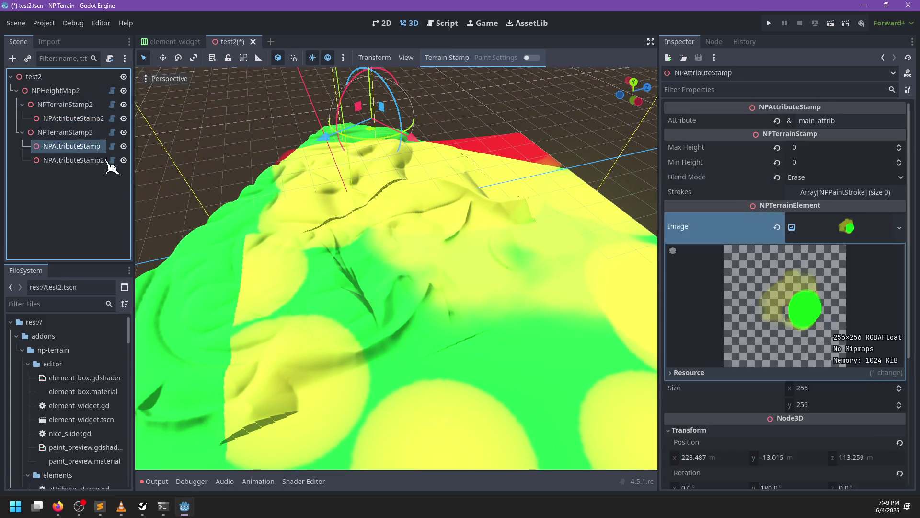
mouse_move(291, 240)
left_mouse_down()
mouse_move(425, 242)
mouse_move(382, 249)
mouse_move(314, 312)
mouse_move(321, 292)
mouse_move(435, 281)
mouse_move(319, 329)
mouse_move(448, 322)
mouse_move(582, 267)
left_mouse_up()
scroll(426, 292, "up", 3)
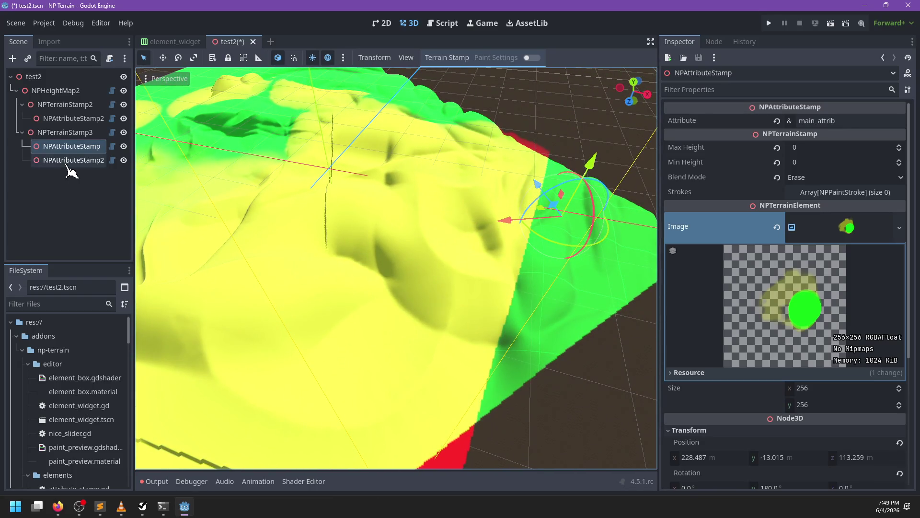
- Reselect NPAttributeStamp2, check its Strokes list, and switch its blending to Subtract
left_click(68, 163)
left_click(822, 192)
left_click(820, 192)
scroll(559, 252, "down", 3)
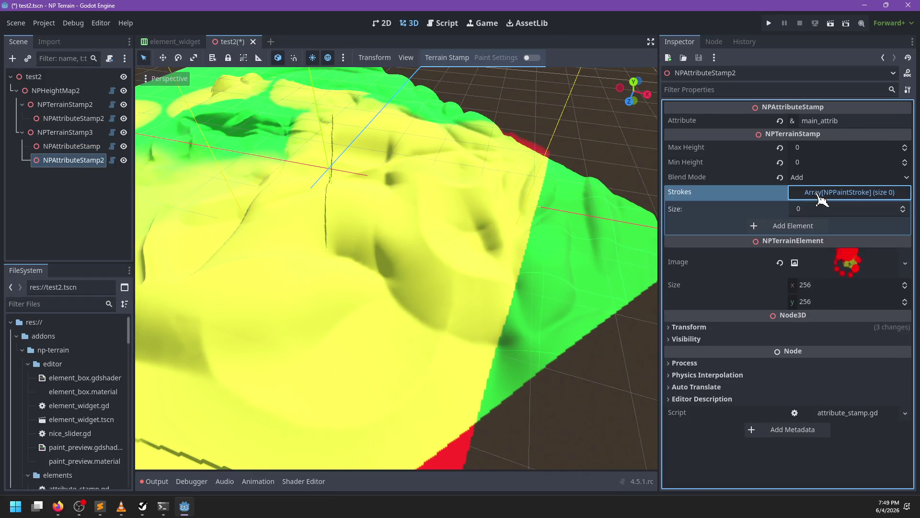
scroll(560, 252, "down", 2)
left_click_drag(534, 267, 524, 272)
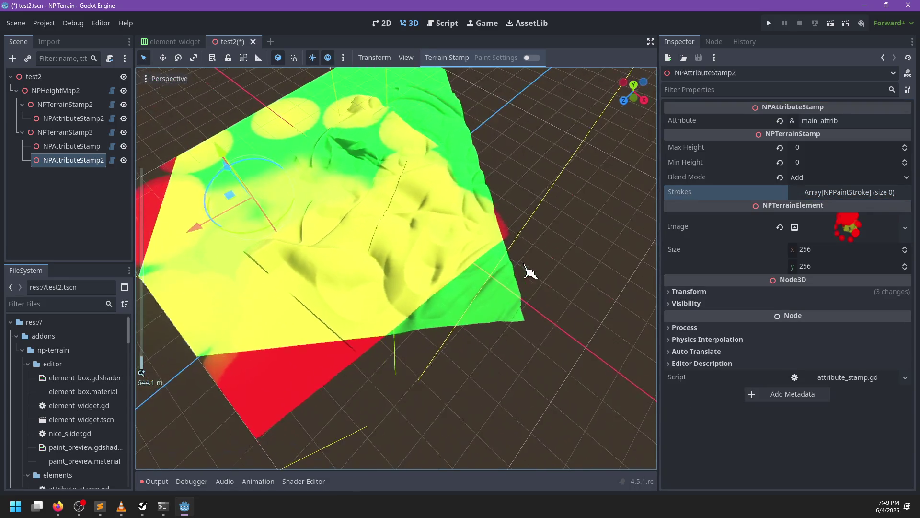
left_click(832, 178)
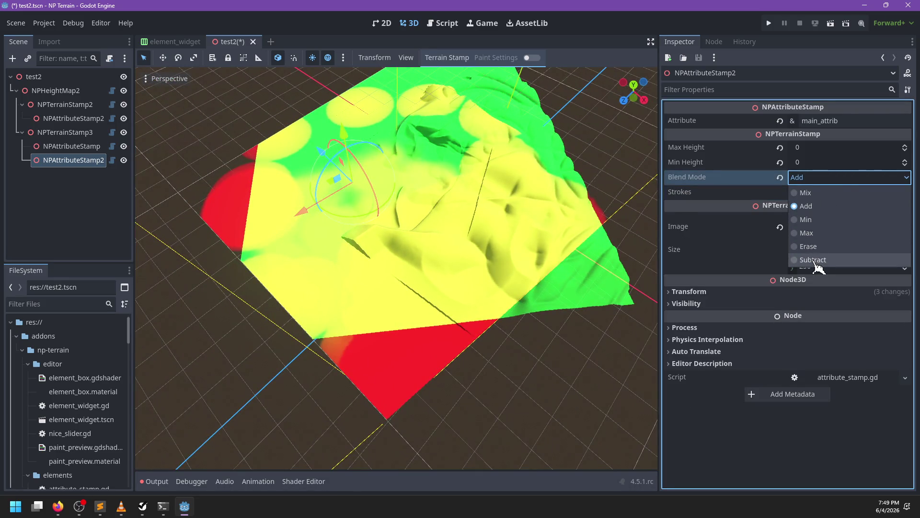
left_click(813, 259)
scroll(463, 254, "up", 2)
- Try Min blending, then return to Subtract for solid bright green terrain
mouse_move(460, 251)
left_mouse_down()
mouse_move(550, 262)
mouse_move(532, 261)
mouse_move(623, 230)
left_mouse_up()
left_click(842, 178)
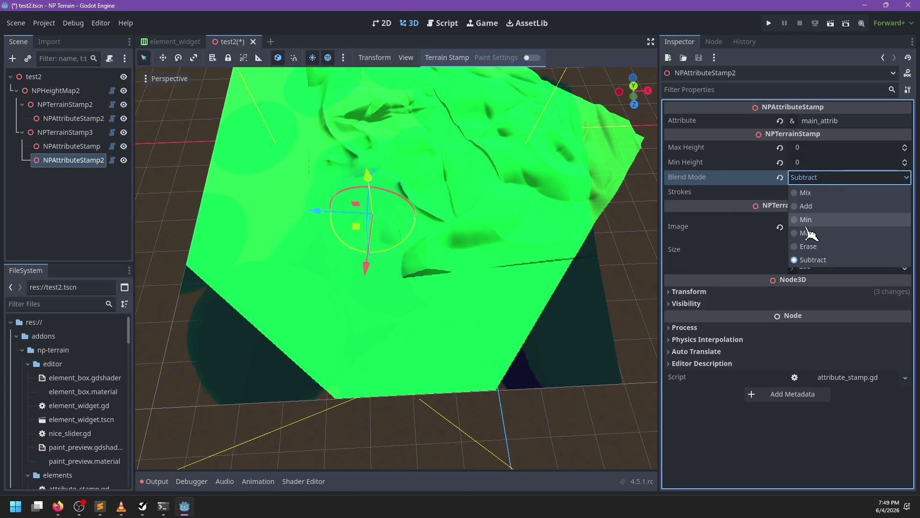
left_click(815, 221)
left_click(814, 182)
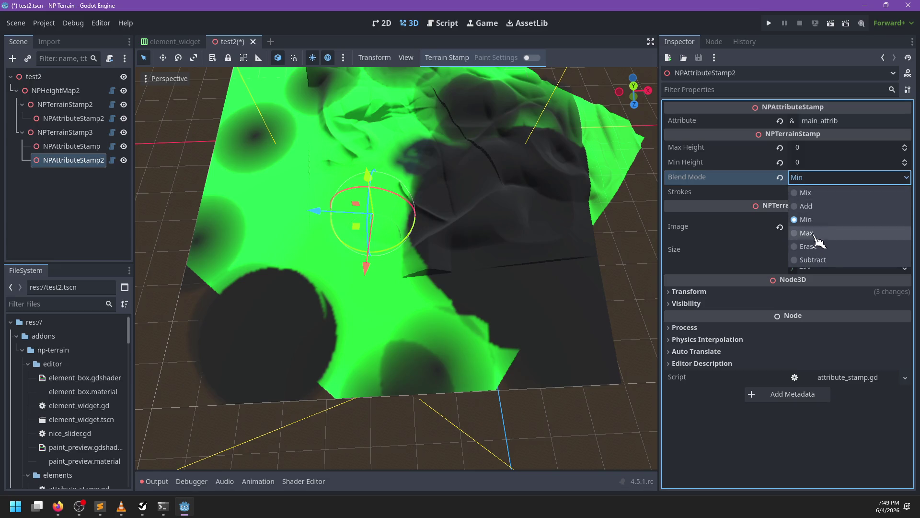
left_click(815, 260)
left_click(532, 57)
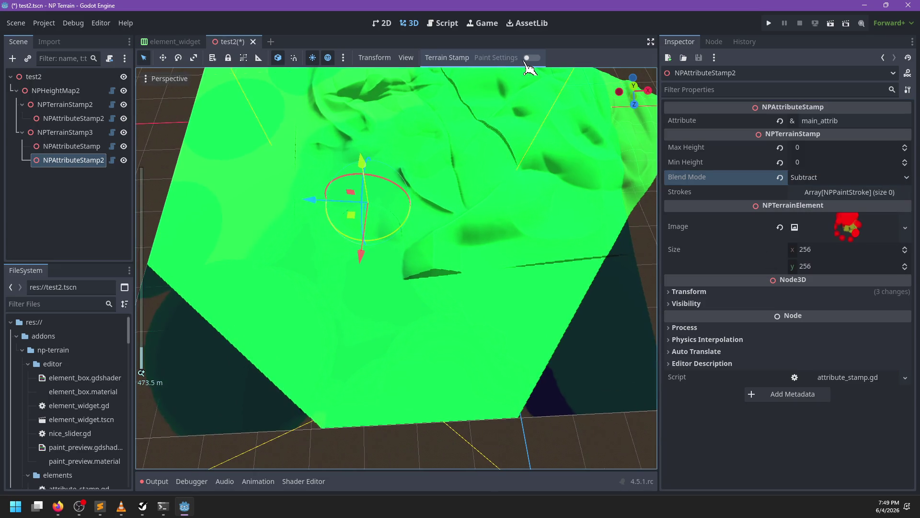
- Pick the brush colour and paint the first dark blue strokes on the terrain
left_click(546, 78)
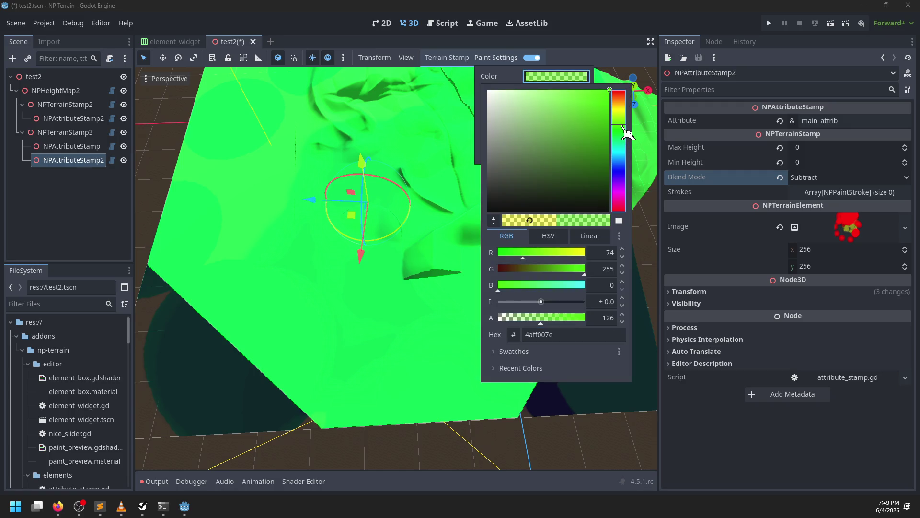
left_click(340, 346)
left_click_drag(474, 315, 439, 292)
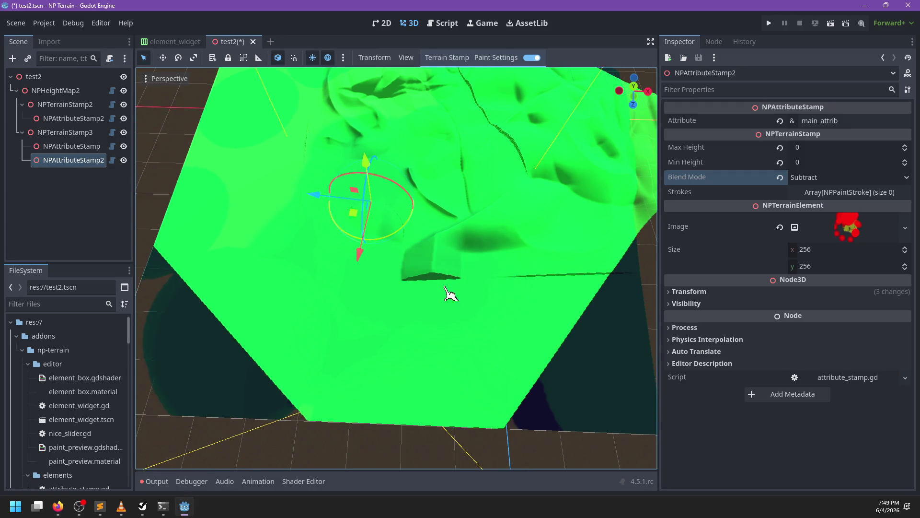
left_click(551, 77)
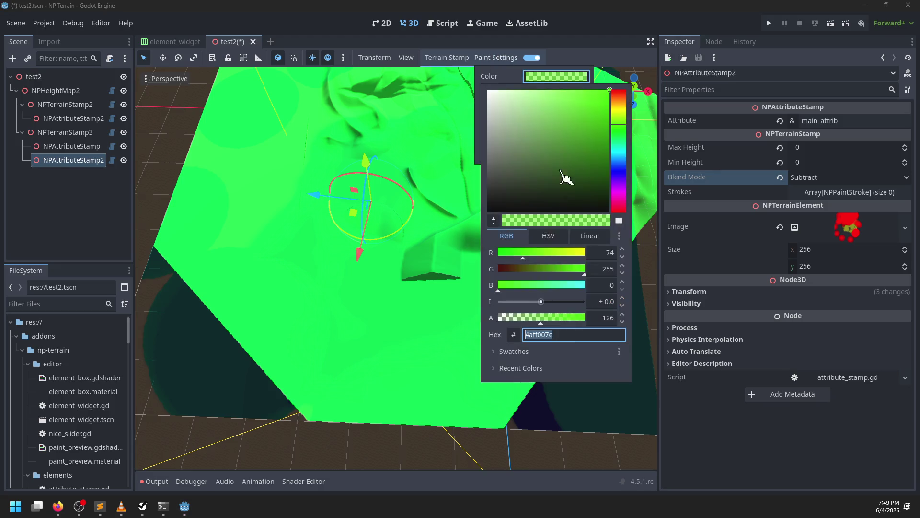
left_click(417, 328)
mouse_move(417, 329)
left_mouse_down()
mouse_move(441, 345)
mouse_move(329, 303)
mouse_move(379, 278)
mouse_move(495, 289)
mouse_move(390, 261)
mouse_move(360, 300)
mouse_move(551, 346)
mouse_move(524, 354)
mouse_move(538, 358)
left_mouse_up()
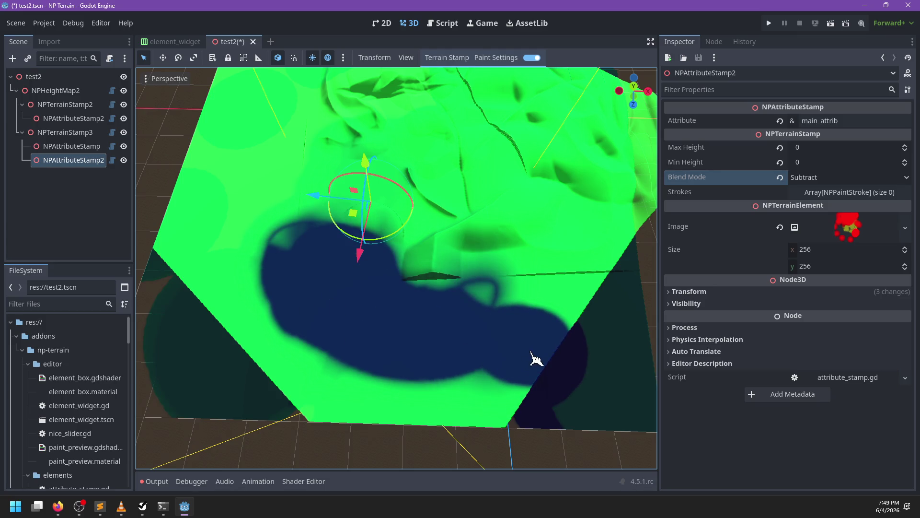
- Extend looping dark blue strokes across the middle and upper-left of the terrain
scroll(359, 329, "up", 5)
scroll(464, 291, "down", 2)
mouse_move(464, 291)
left_mouse_down()
mouse_move(403, 323)
mouse_move(389, 278)
mouse_move(446, 250)
mouse_move(296, 386)
left_mouse_up()
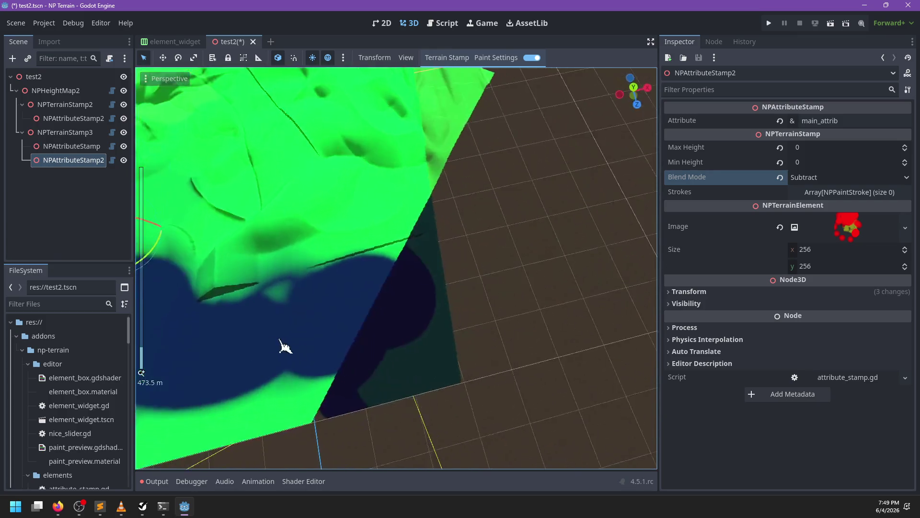
scroll(294, 353, "down", 3)
mouse_move(464, 244)
left_mouse_down()
mouse_move(339, 322)
mouse_move(319, 289)
mouse_move(308, 300)
mouse_move(239, 156)
mouse_move(417, 222)
mouse_move(372, 185)
mouse_move(467, 168)
mouse_move(527, 309)
mouse_move(582, 206)
mouse_move(548, 204)
left_mouse_up()
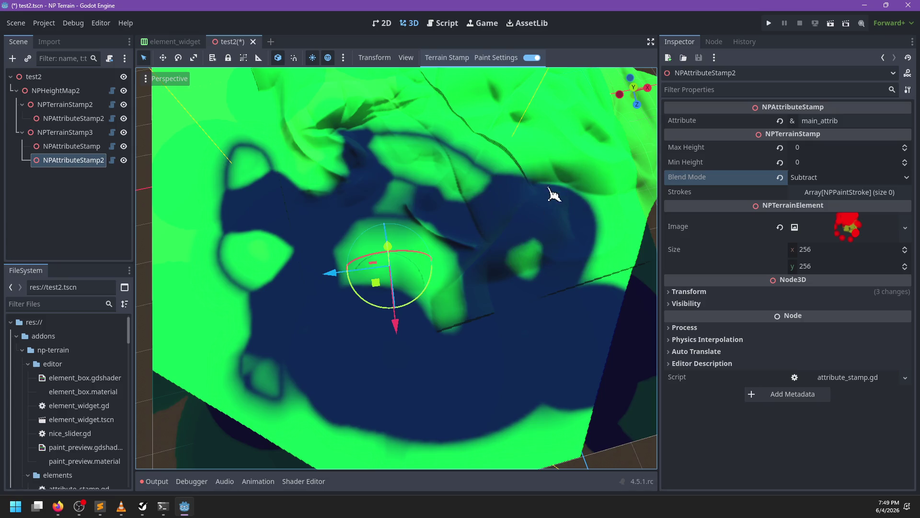
scroll(440, 328, "up", 5)
mouse_move(389, 191)
left_mouse_down()
mouse_move(237, 189)
mouse_move(439, 260)
mouse_move(216, 211)
mouse_move(411, 300)
mouse_move(396, 288)
mouse_move(448, 232)
mouse_move(383, 247)
mouse_move(326, 234)
left_mouse_up()
scroll(398, 301, "down", 3)
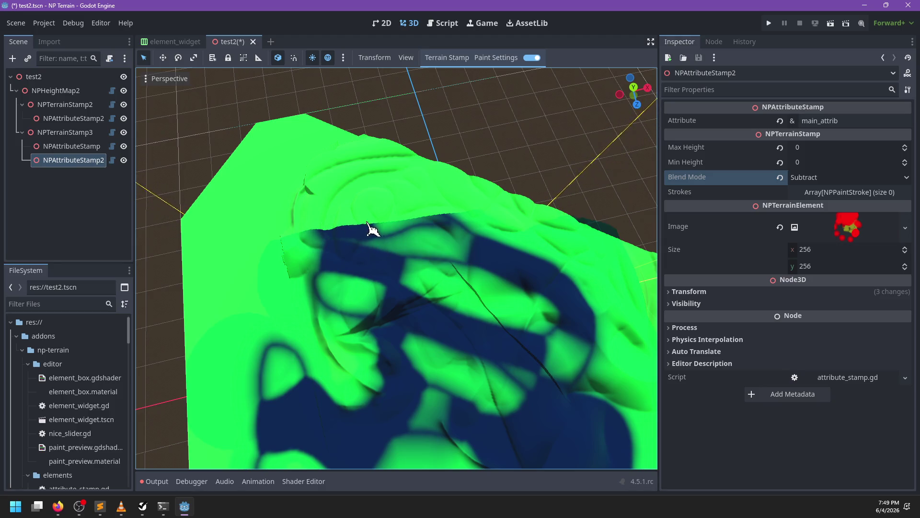
mouse_move(342, 216)
left_mouse_down()
mouse_move(436, 263)
mouse_move(349, 267)
mouse_move(366, 263)
mouse_move(386, 344)
mouse_move(412, 354)
left_mouse_up()
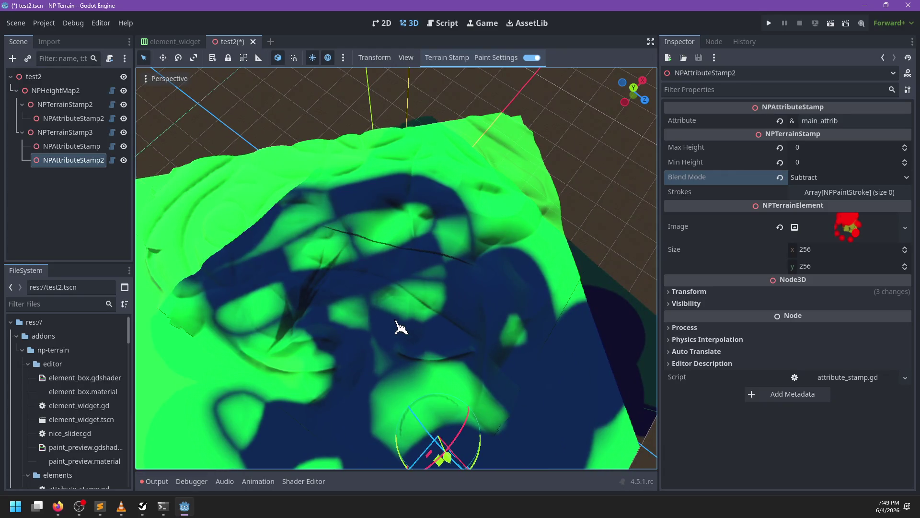
left_click(494, 58)
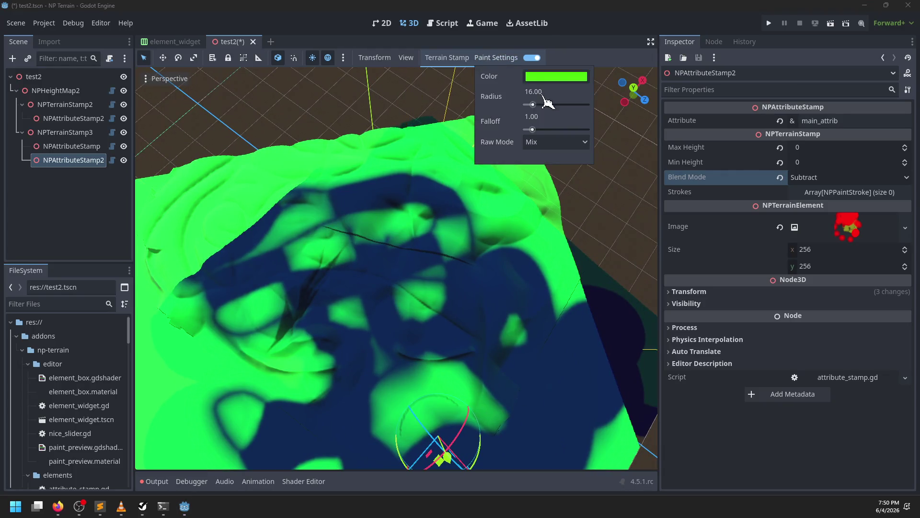
- Shift the brush colour toward orange and paint a stroke over the blue centre
left_click(556, 77)
left_click_drag(623, 126, 621, 102)
left_click(383, 194)
mouse_move(384, 195)
left_mouse_down()
mouse_move(438, 201)
mouse_move(433, 275)
mouse_move(402, 395)
left_mouse_up()
- Switch NPAttributeStamp2's blend mode to Mix
left_click(820, 178)
left_click(806, 193)
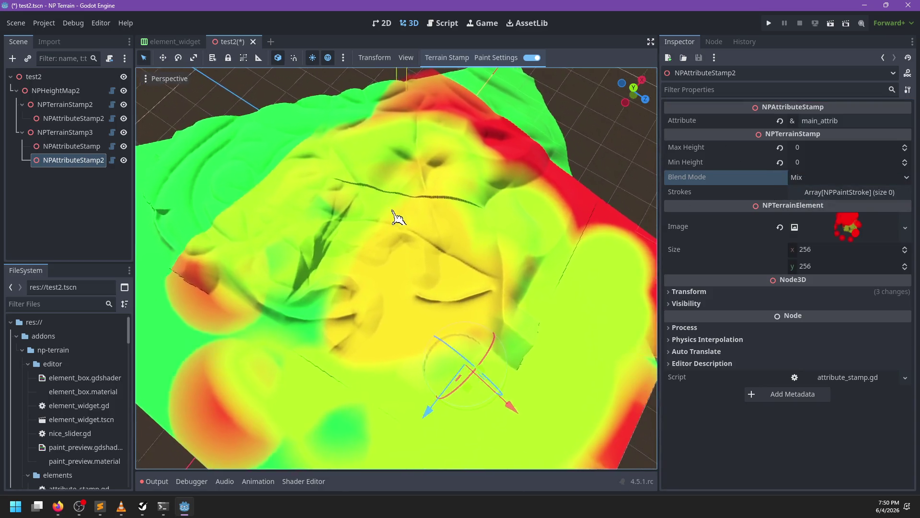
scroll(394, 214, "down", 3)
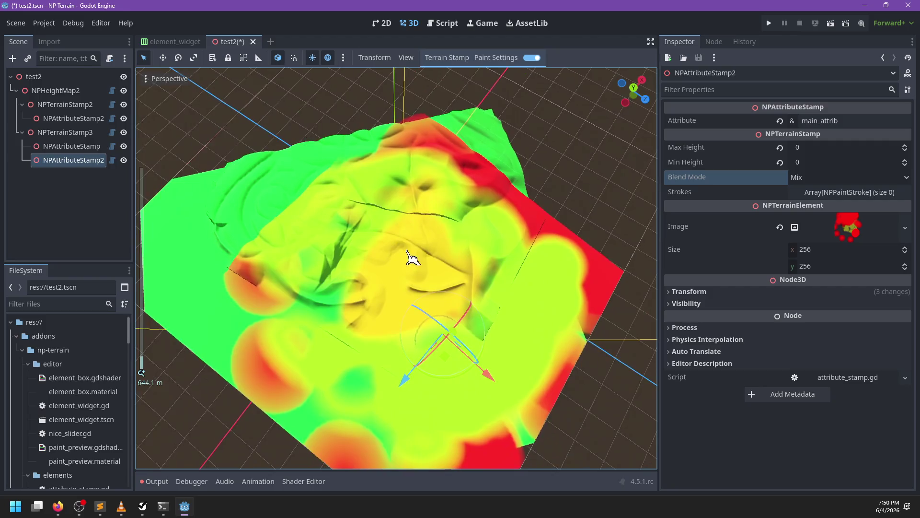
- Set the brush colour to black and paint over most of the terrain
left_click(496, 58)
left_click(543, 77)
left_click_drag(582, 137, 641, 242)
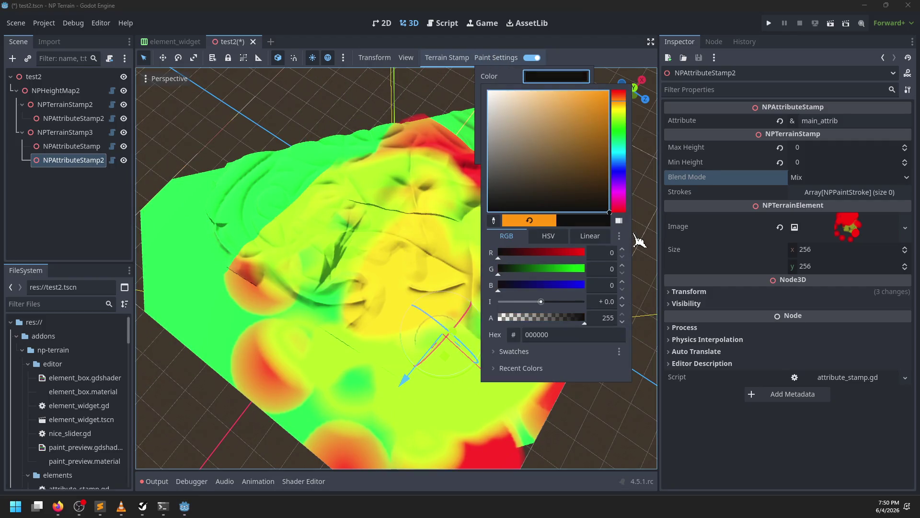
left_click(334, 195)
mouse_move(354, 197)
left_mouse_down()
mouse_move(365, 140)
mouse_move(534, 45)
left_mouse_up()
left_click(513, 57)
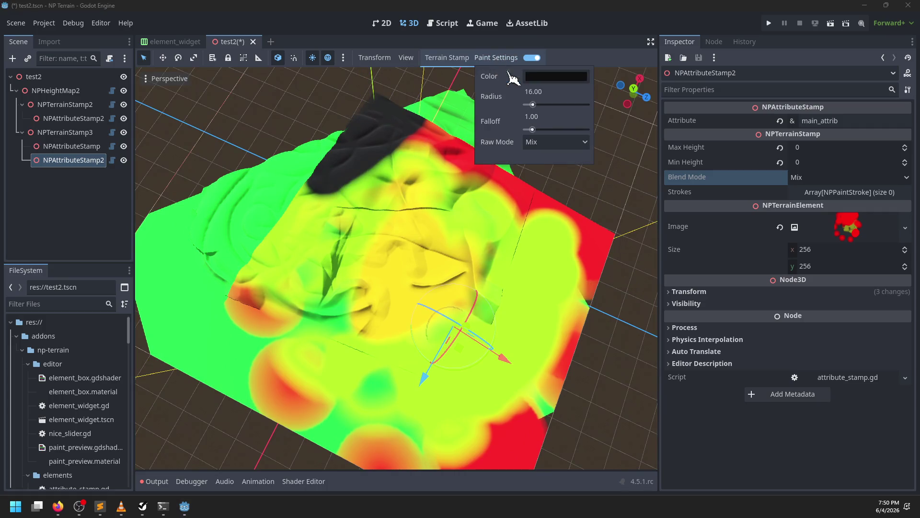
mouse_move(421, 195)
left_mouse_down()
mouse_move(360, 232)
mouse_move(409, 144)
mouse_move(239, 364)
mouse_move(432, 467)
mouse_move(633, 185)
mouse_move(592, 191)
mouse_move(479, 69)
left_mouse_up()
- Change the brush colour to white
left_click(487, 59)
left_click(532, 76)
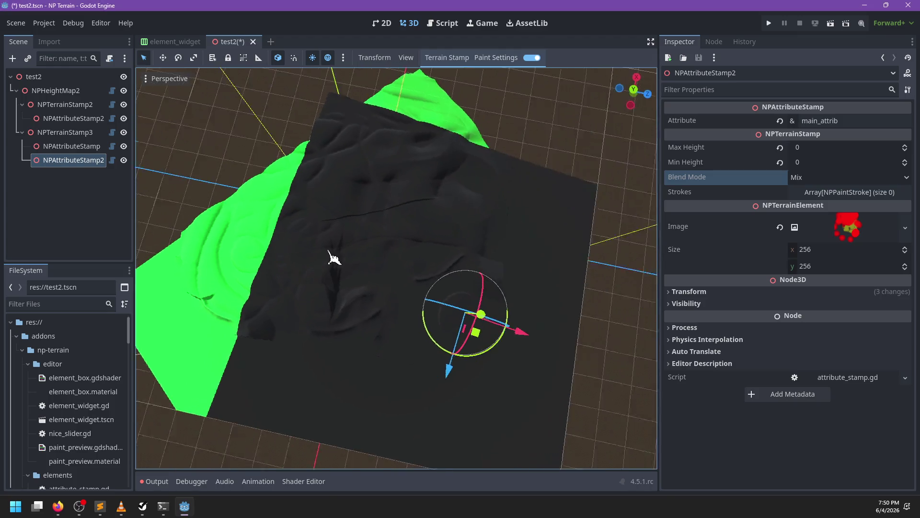
scroll(402, 240, "up", 3)
- Shrink the brush radius to 25.70 and paint white strokes across the dark terrain
left_click(496, 57)
left_click_drag(562, 94, 532, 111)
scroll(374, 278, "down", 3)
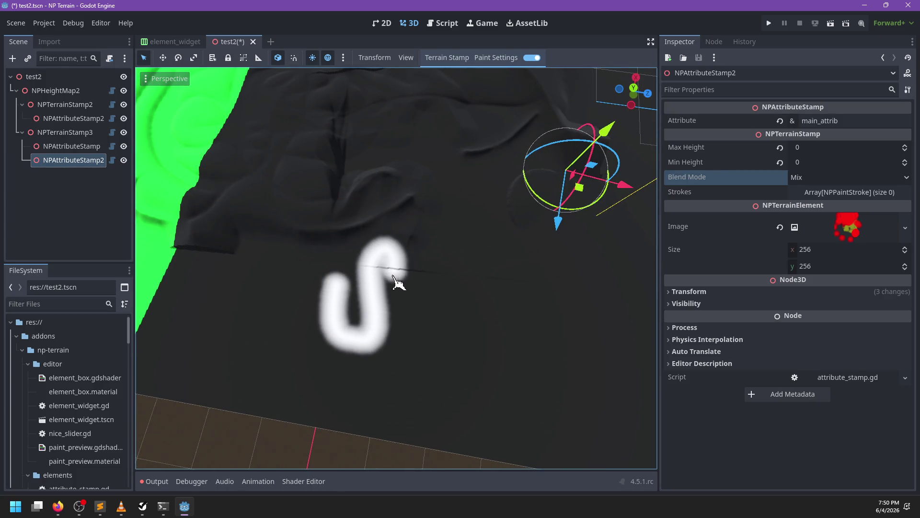
left_click_drag(402, 328, 431, 282)
scroll(431, 283, "up", 2)
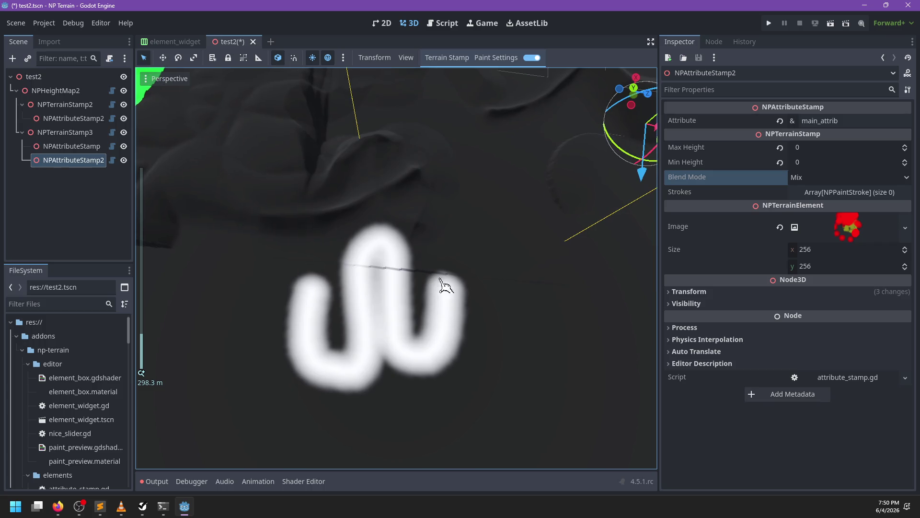
left_click(513, 58)
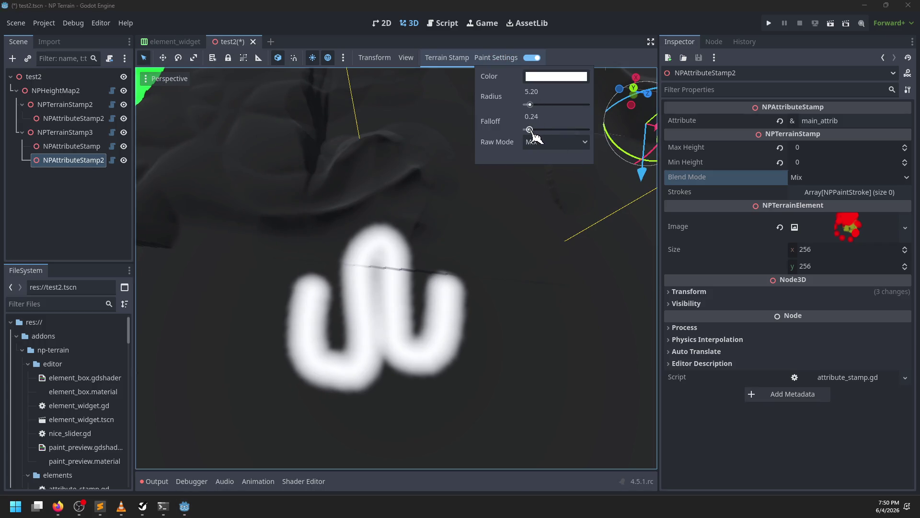
scroll(544, 272, "down", 3)
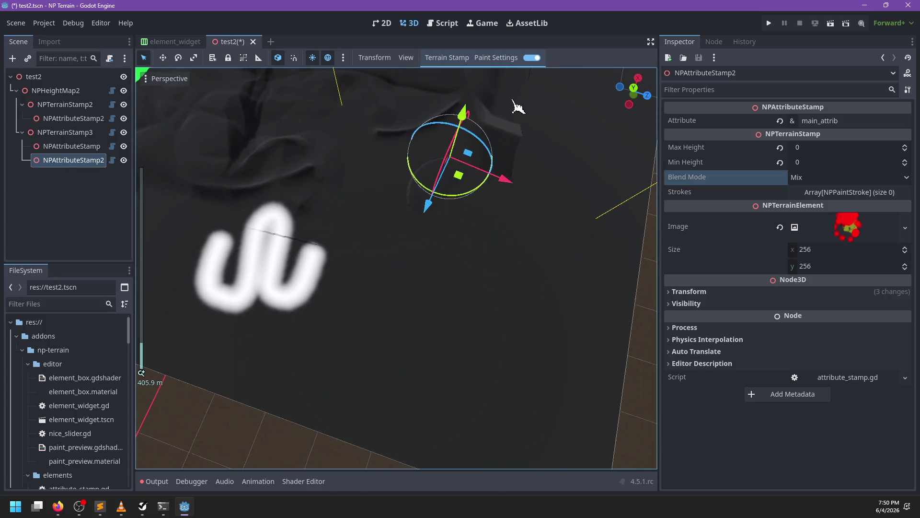
mouse_move(349, 186)
left_mouse_down()
mouse_move(521, 235)
mouse_move(526, 263)
mouse_move(349, 249)
mouse_move(419, 290)
mouse_move(528, 304)
mouse_move(514, 339)
mouse_move(374, 325)
mouse_move(410, 382)
mouse_move(565, 370)
left_mouse_up()
- Paint a broad white stroke over the upper terrain from a near top-down view
mouse_move(475, 252)
left_mouse_down()
mouse_move(407, 288)
mouse_move(489, 274)
mouse_move(432, 296)
mouse_move(464, 360)
left_mouse_up()
scroll(435, 230, "up", 4)
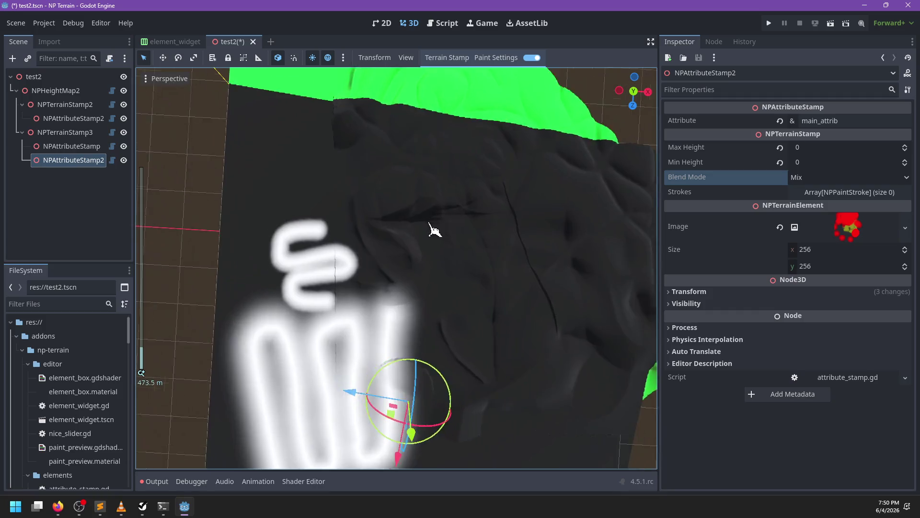
mouse_move(318, 165)
left_mouse_down()
mouse_move(565, 206)
mouse_move(472, 223)
mouse_move(349, 212)
mouse_move(445, 271)
mouse_move(582, 329)
mouse_move(268, 330)
mouse_move(411, 259)
mouse_move(384, 240)
mouse_move(448, 283)
mouse_move(413, 290)
mouse_move(313, 226)
mouse_move(496, 220)
mouse_move(346, 304)
mouse_move(498, 371)
mouse_move(273, 345)
mouse_move(469, 304)
mouse_move(497, 325)
mouse_move(558, 257)
mouse_move(340, 294)
mouse_move(617, 318)
mouse_move(384, 243)
mouse_move(350, 329)
mouse_move(402, 406)
mouse_move(569, 310)
mouse_move(318, 370)
mouse_move(419, 228)
mouse_move(411, 226)
left_mouse_up()
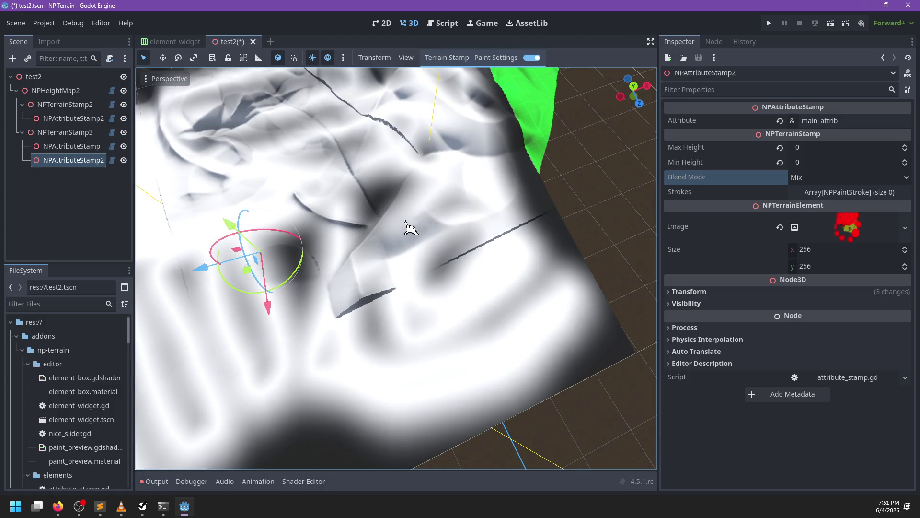
scroll(410, 226, "down", 8)
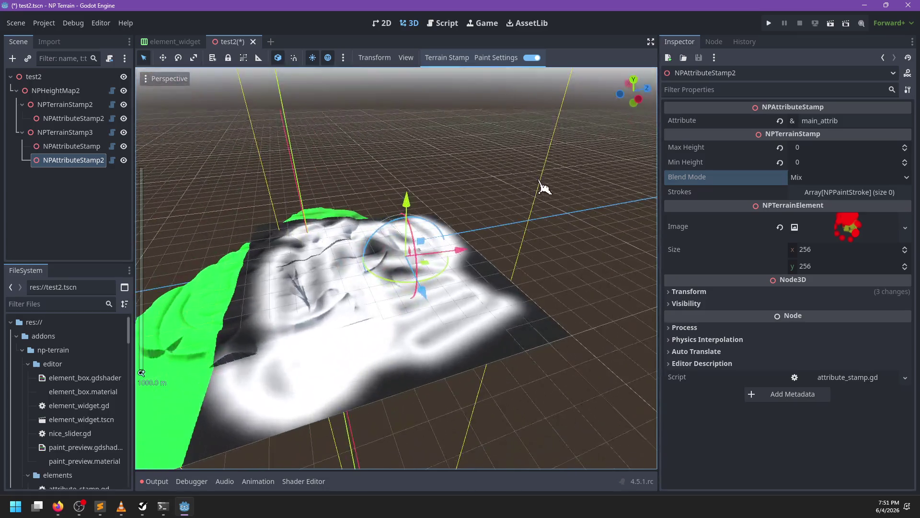
scroll(530, 238, "up", 5)
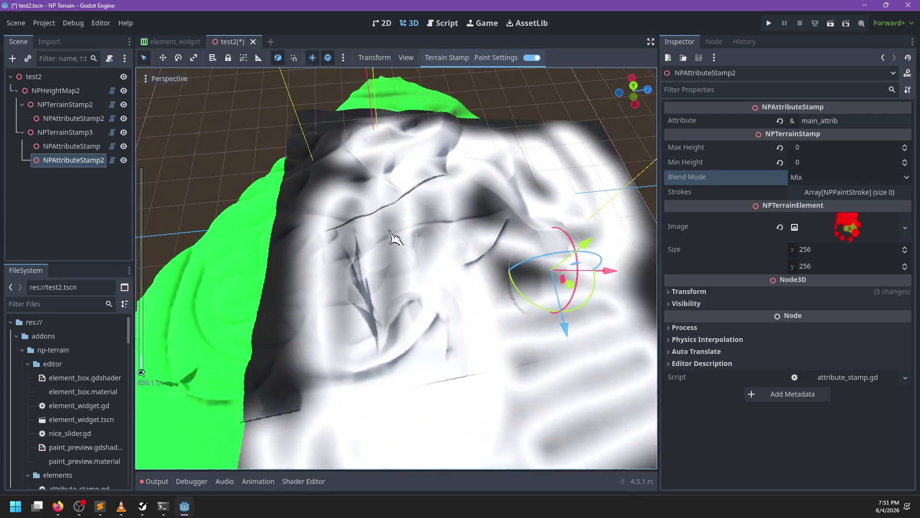
left_click_drag(394, 238, 359, 217)
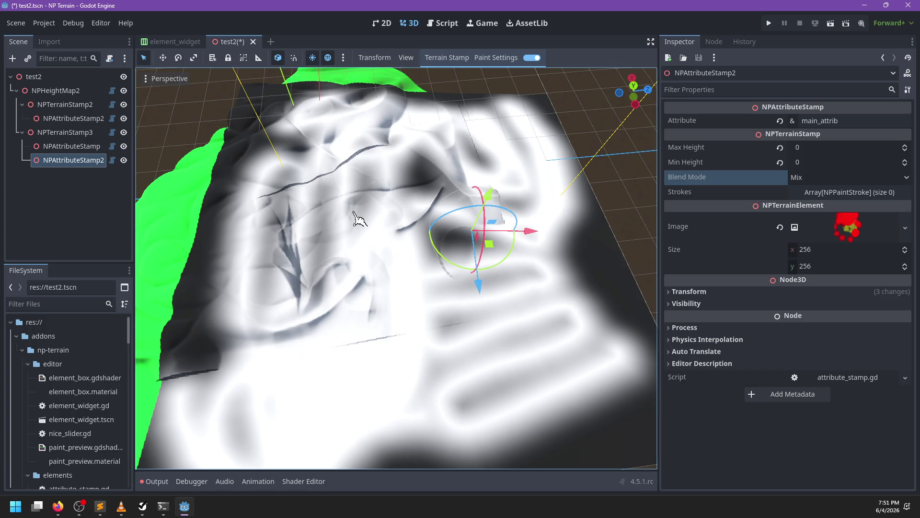
scroll(360, 217, "down", 3)
mouse_move(359, 217)
left_mouse_down()
mouse_move(370, 230)
mouse_move(366, 287)
left_mouse_up()
scroll(362, 287, "up", 3)
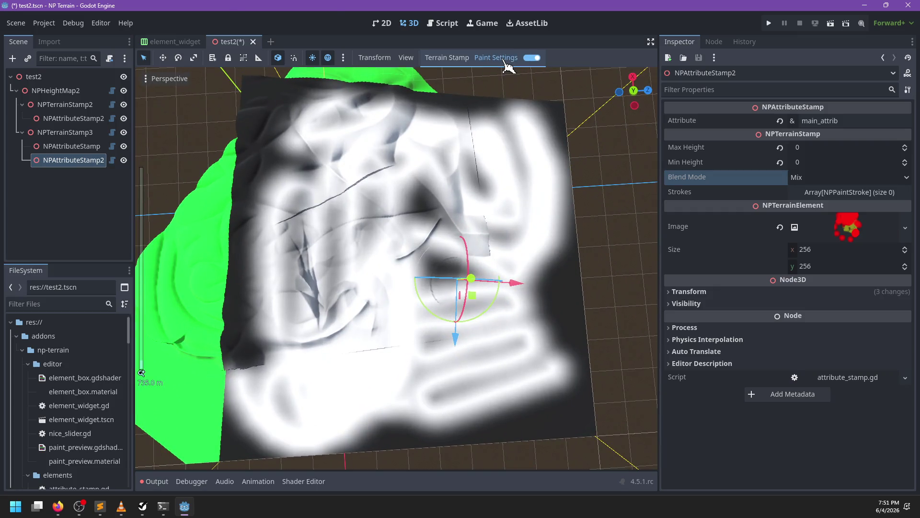
- Change the terrain paint colour to blue in Paint Settings
left_click(504, 60)
left_click(555, 76)
left_click(598, 167)
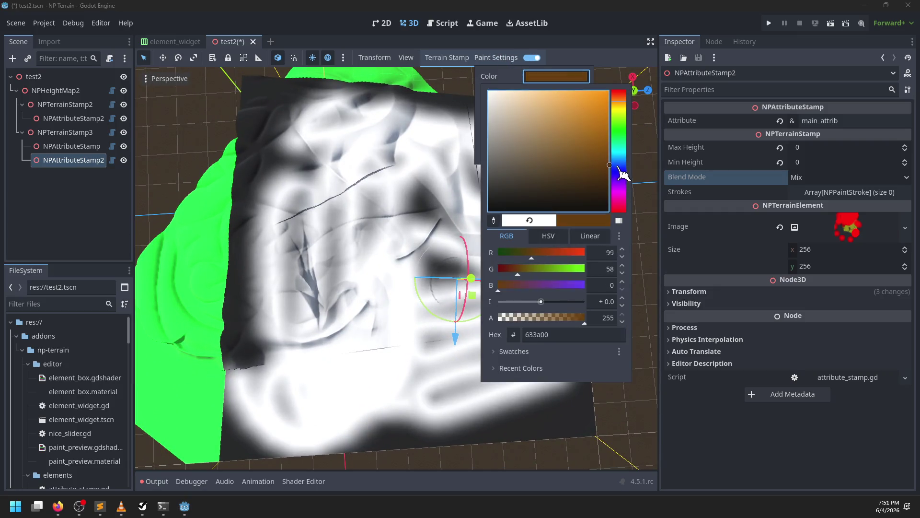
left_click(620, 176)
left_click(366, 324)
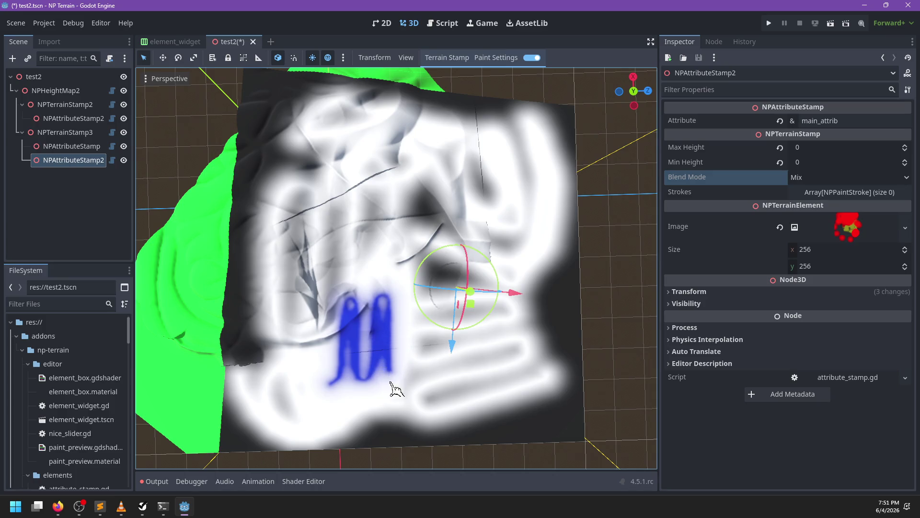
- Paint looping blue strokes across the lower terrain from a low oblique view
mouse_move(424, 337)
left_mouse_down()
mouse_move(434, 411)
mouse_move(445, 330)
mouse_move(484, 403)
mouse_move(475, 312)
mouse_move(511, 379)
mouse_move(528, 333)
mouse_move(484, 246)
left_mouse_up()
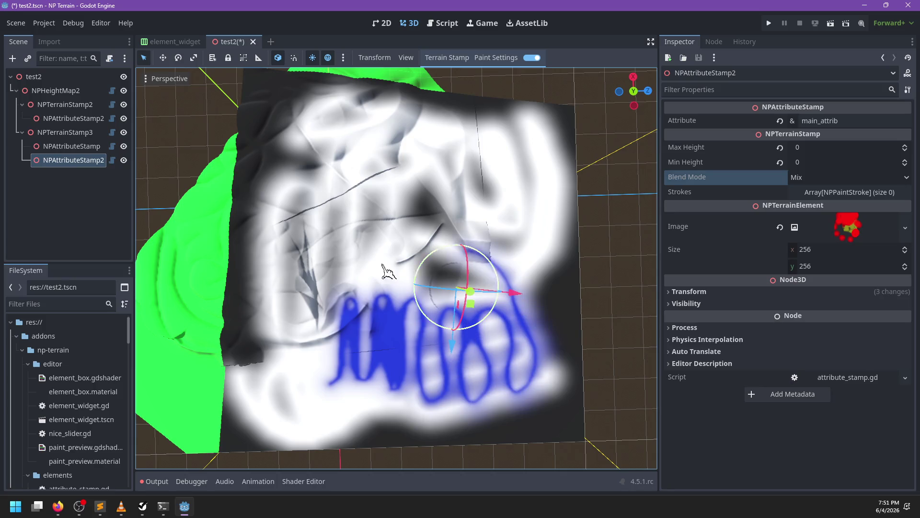
mouse_move(362, 318)
left_mouse_down()
mouse_move(359, 254)
mouse_move(394, 246)
mouse_move(302, 205)
mouse_move(308, 189)
mouse_move(477, 214)
mouse_move(405, 298)
mouse_move(312, 287)
left_mouse_up()
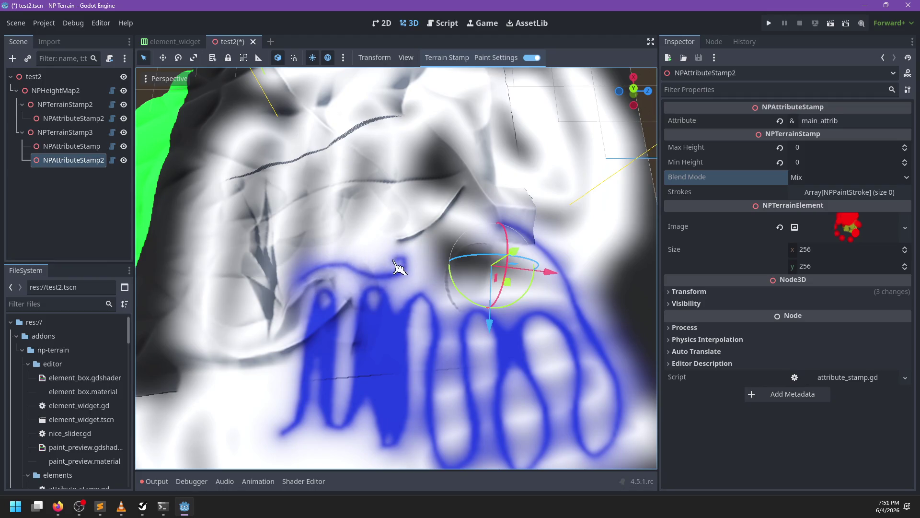
mouse_move(370, 268)
left_mouse_down()
mouse_move(325, 232)
mouse_move(384, 242)
mouse_move(372, 222)
mouse_move(380, 200)
mouse_move(417, 235)
left_mouse_up()
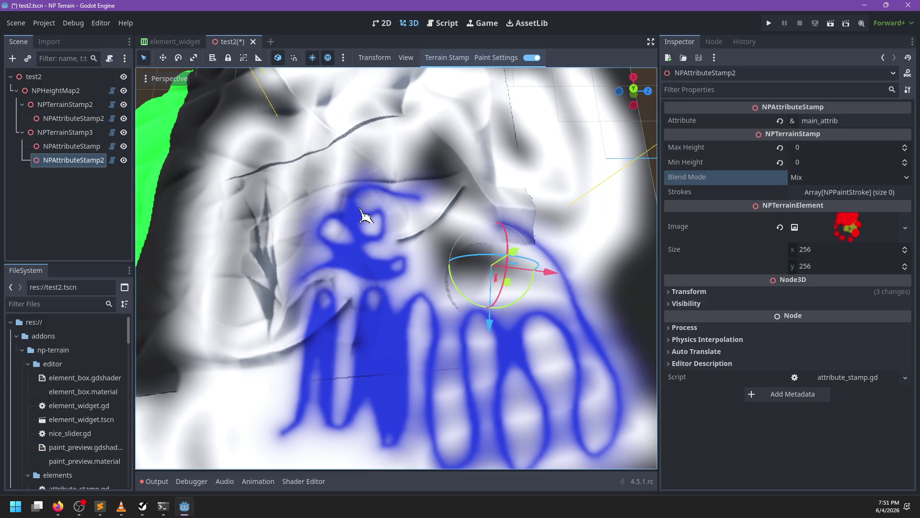
scroll(373, 215, "up", 5)
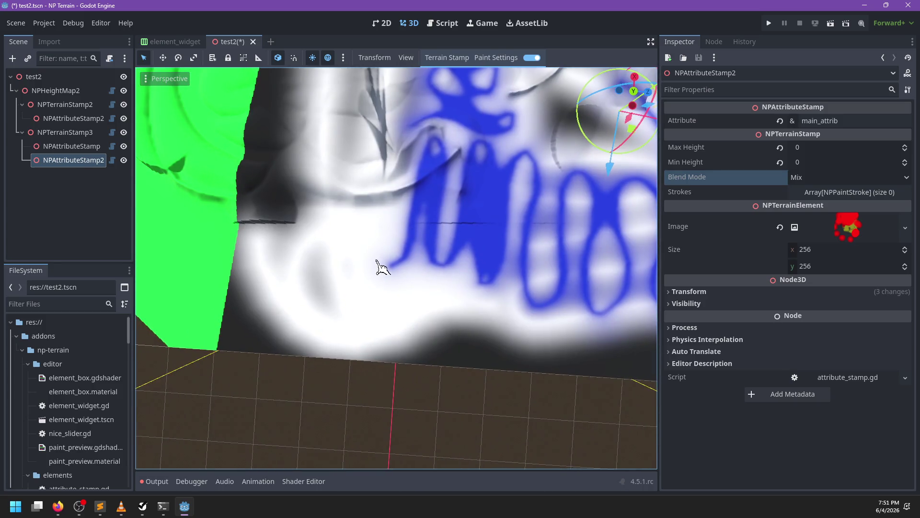
left_click_drag(363, 313, 397, 269)
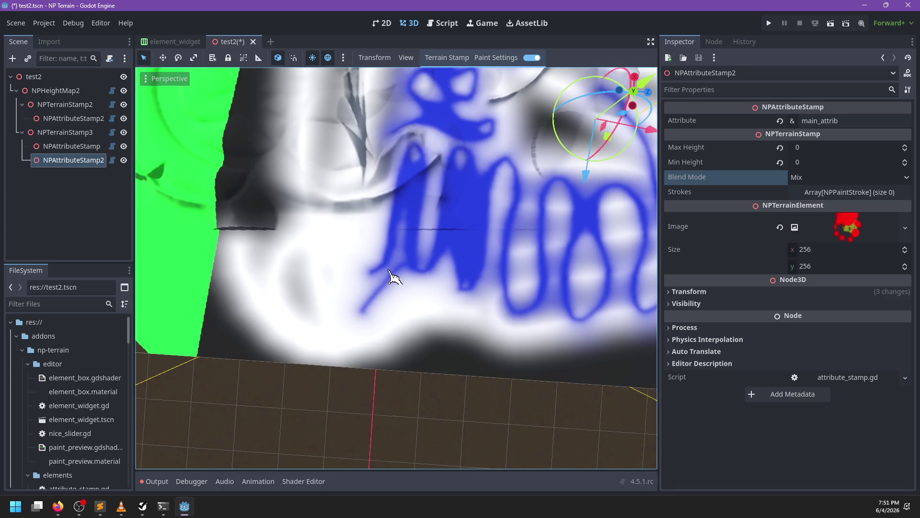
mouse_move(318, 292)
left_mouse_down()
mouse_move(364, 234)
mouse_move(337, 287)
left_mouse_up()
left_click_drag(361, 245, 306, 306)
mouse_move(353, 240)
left_mouse_down()
mouse_move(308, 304)
mouse_move(267, 302)
mouse_move(390, 269)
mouse_move(429, 240)
mouse_move(396, 294)
mouse_move(125, 512)
left_mouse_up()
- Bring up Sublime Text and the NP-ToDo list, selecting the Today's Goals group
left_click(103, 509)
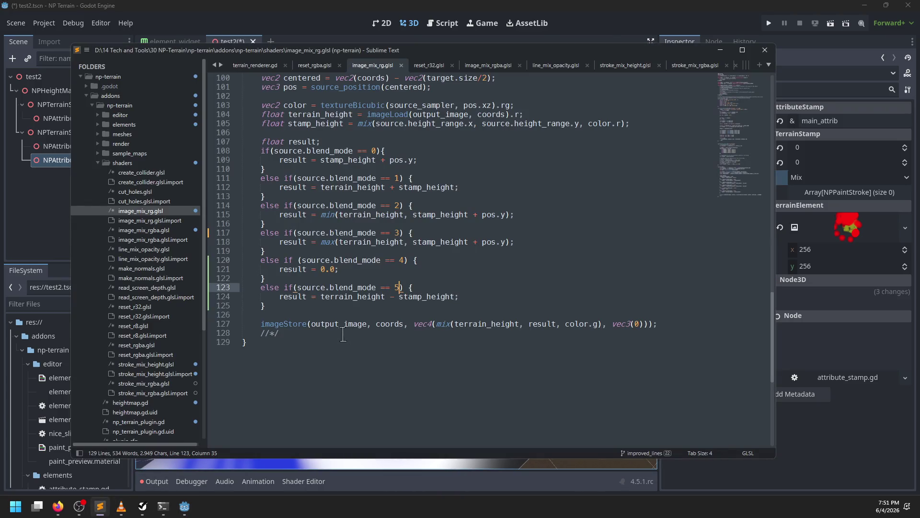
left_click(139, 506)
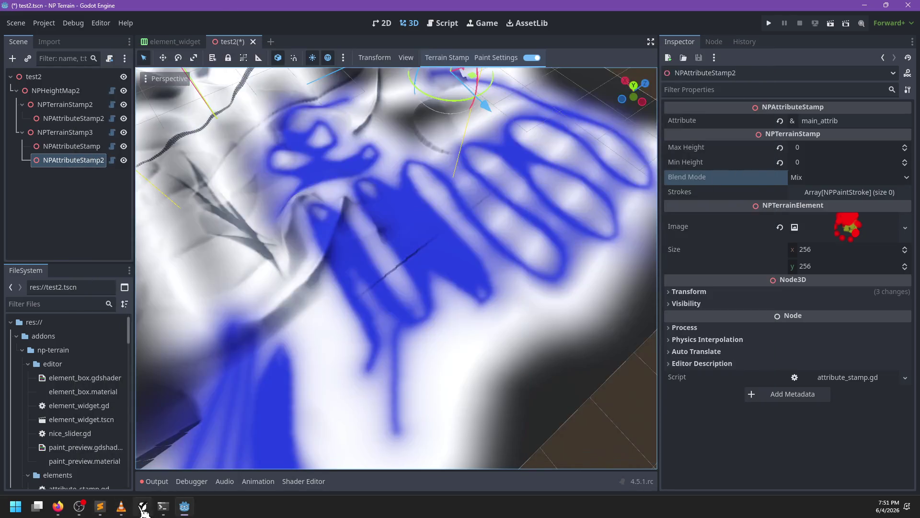
left_click(268, 343)
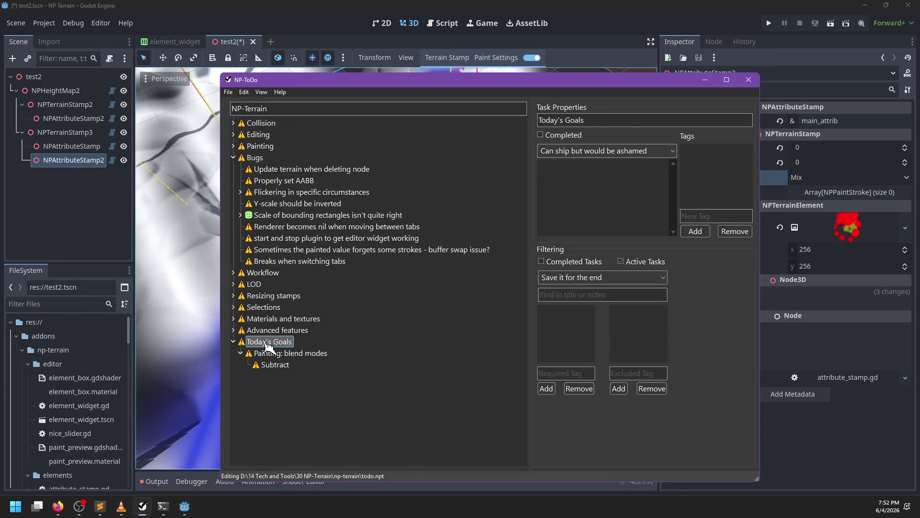
- Add the bug 'Strange behavior when paint stroke goes near itself' under Bugs
key("ctrl+n")
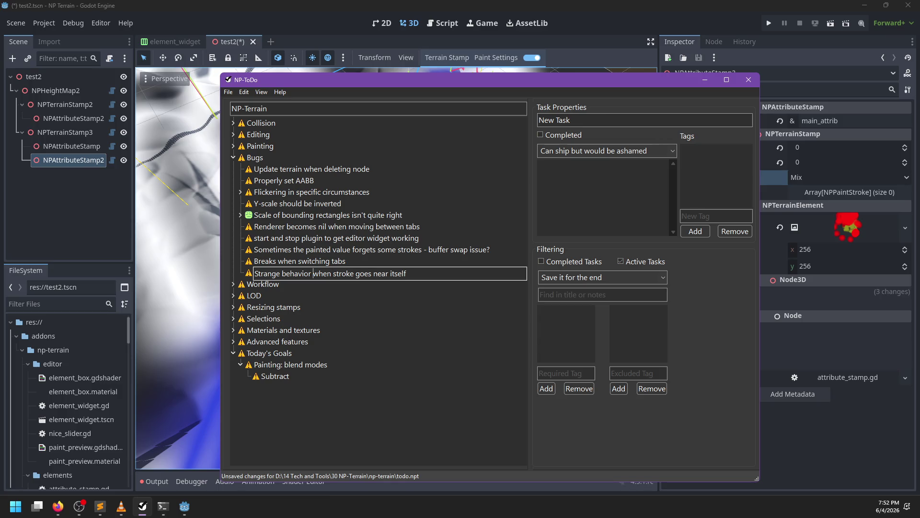
type("paint")
key("Return")
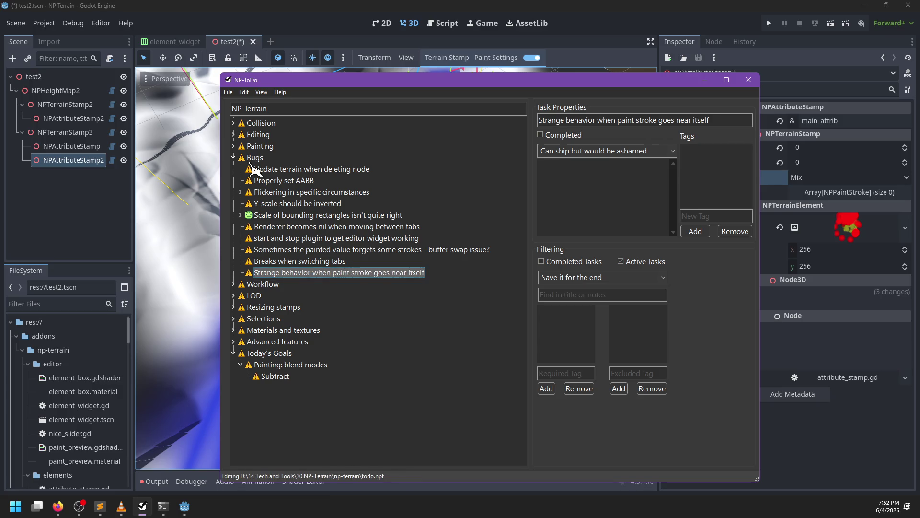
- Return to Godot and paint a blue stroke onto the upper terrain
key("alt+Tab")
scroll(411, 260, "up", 3)
scroll(411, 260, "down", 4)
mouse_move(318, 269)
left_mouse_down()
mouse_move(382, 197)
mouse_move(433, 234)
mouse_move(518, 206)
mouse_move(421, 172)
mouse_move(333, 160)
mouse_move(303, 230)
mouse_move(287, 301)
left_mouse_up()
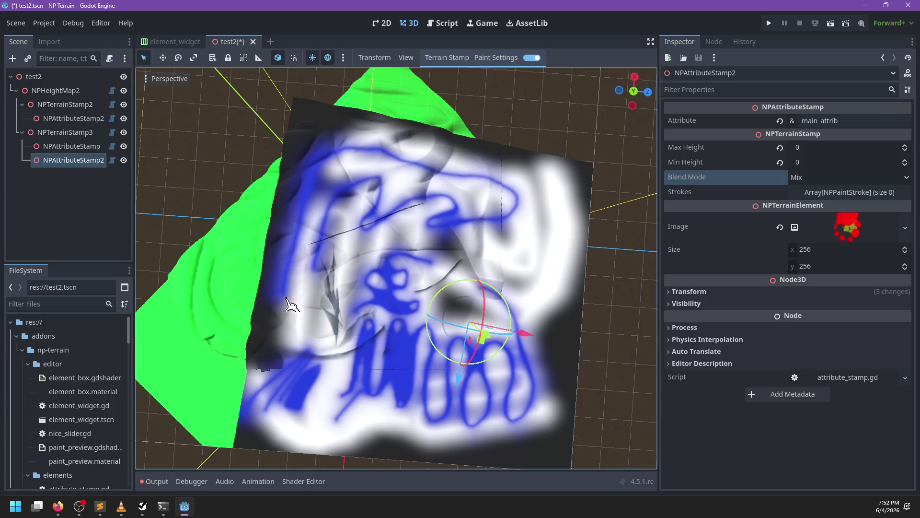
- Close the blue loop on the upper terrain with two more strokes, then bring Sublime Text forward
scroll(472, 263, "up", 4)
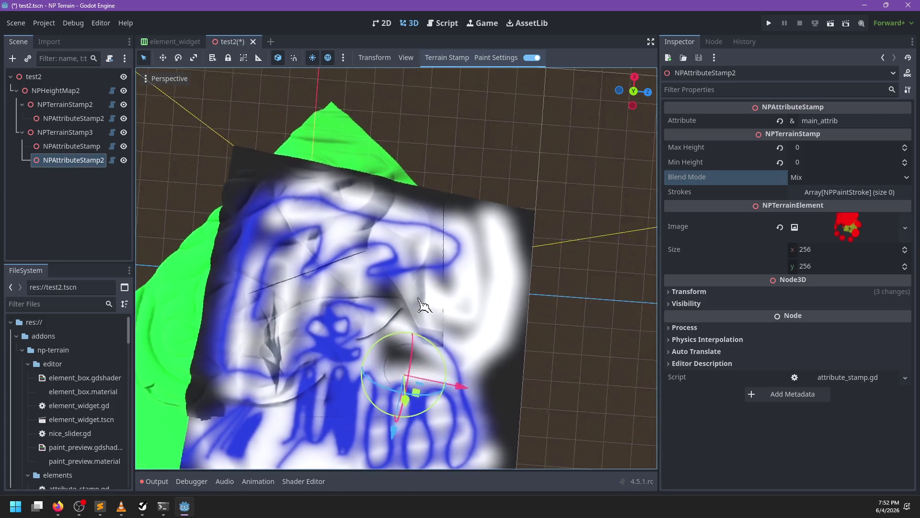
left_click_drag(494, 285, 497, 242)
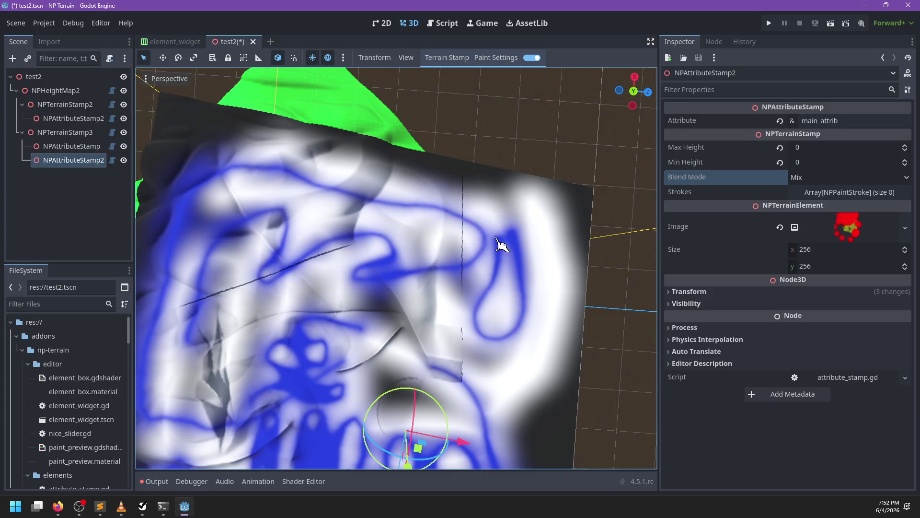
mouse_move(383, 216)
left_mouse_down()
mouse_move(452, 251)
mouse_move(466, 343)
mouse_move(515, 353)
mouse_move(544, 318)
mouse_move(530, 232)
mouse_move(461, 191)
mouse_move(331, 204)
left_mouse_up()
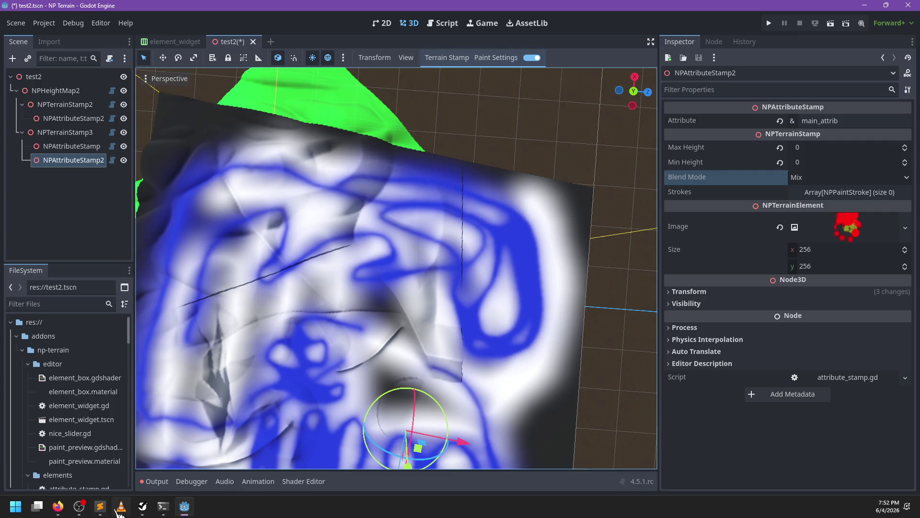
left_click(99, 506)
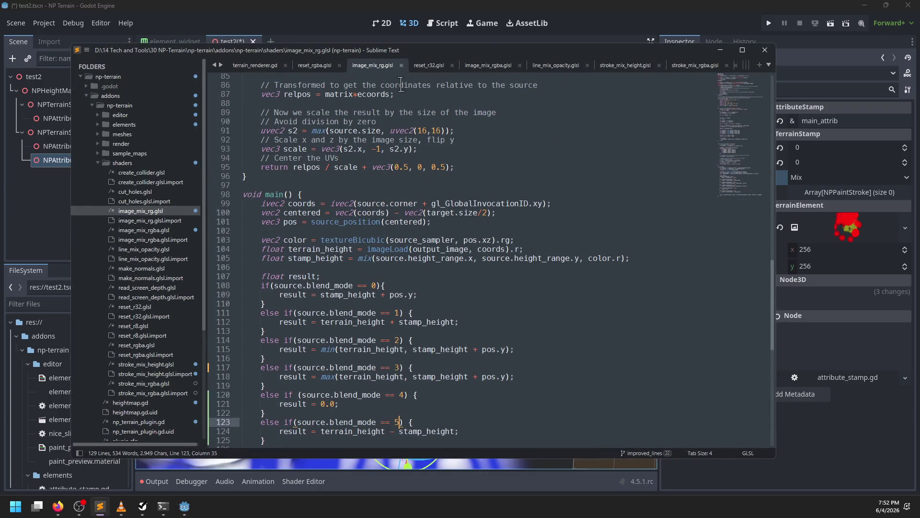
- Show line_mix_opacity.glsl in Sublime Text, scrolled down toward its main() function
left_click(556, 66)
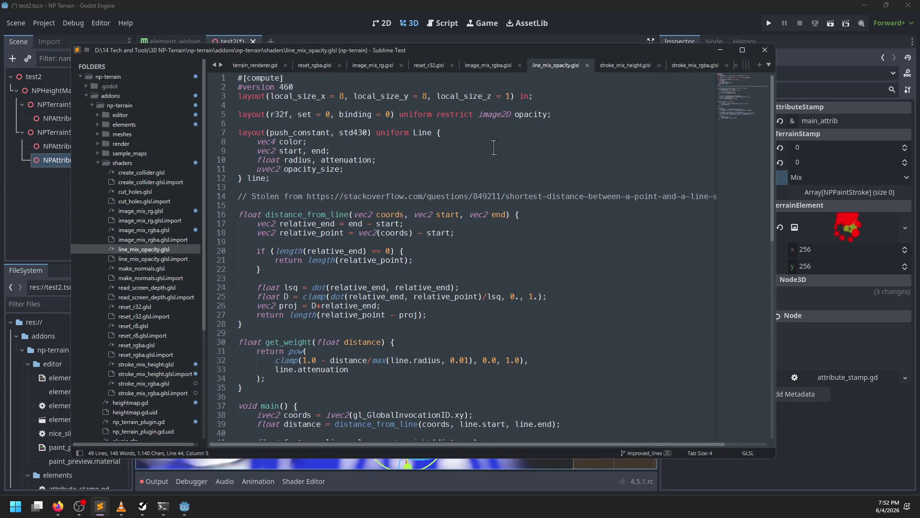
scroll(483, 156, "down", 6)
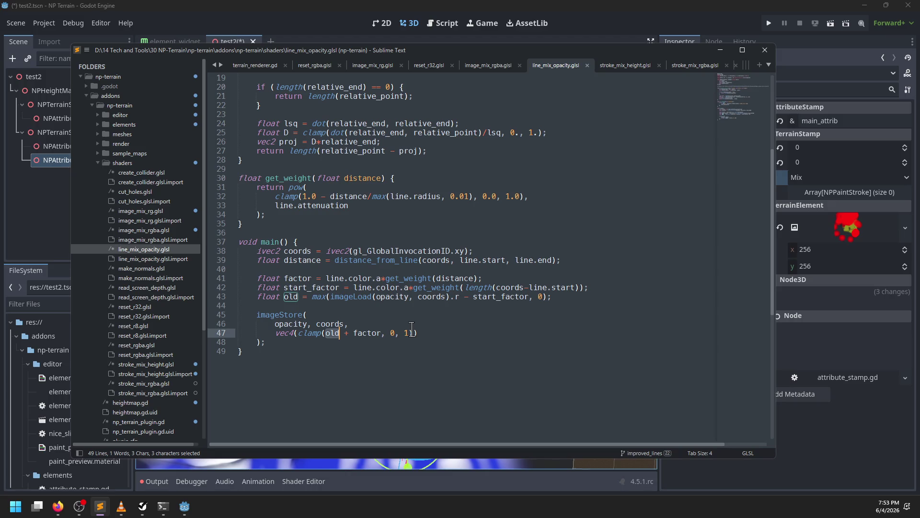
- Return to Godot and orbit in close to the painted terrain
left_click(335, 28)
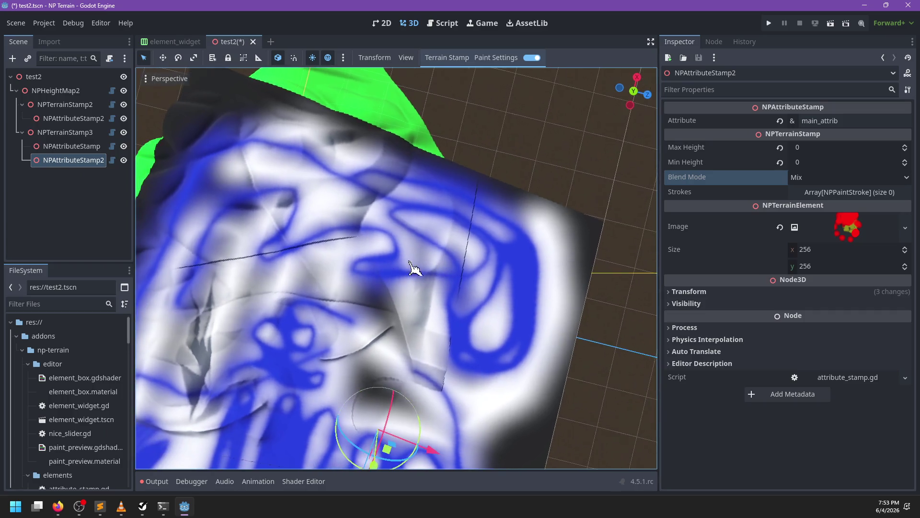
scroll(363, 242, "up", 5)
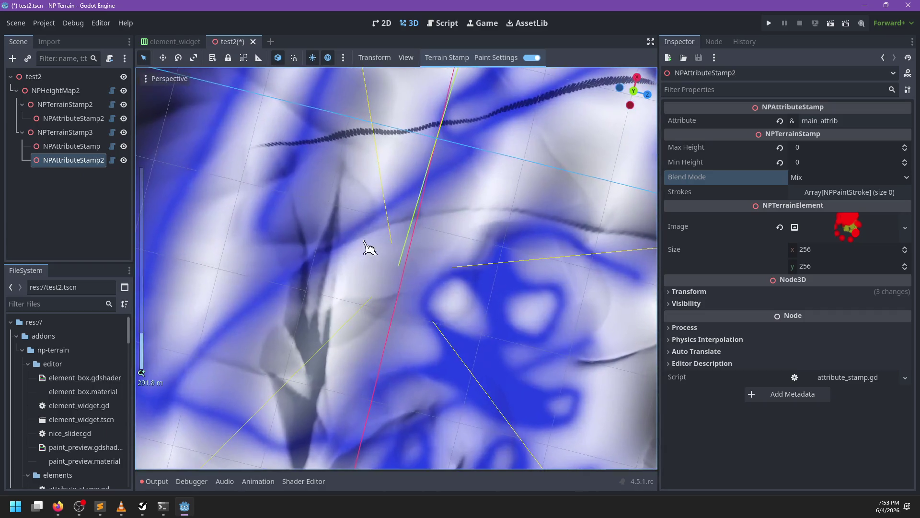
scroll(451, 245, "up", 4)
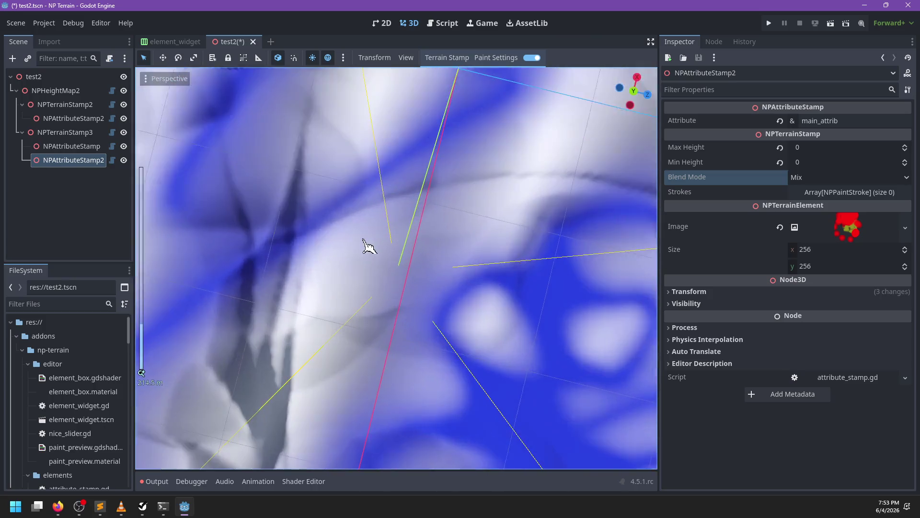
scroll(431, 240, "down", 5)
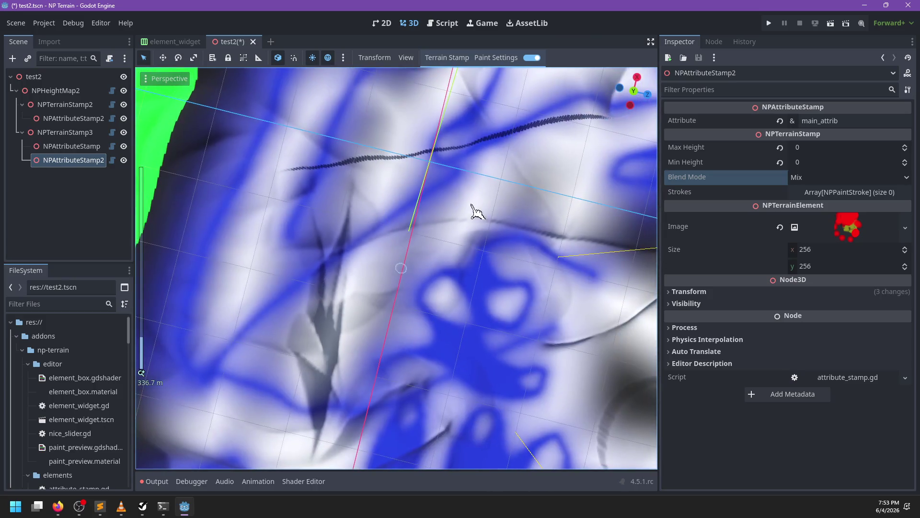
scroll(384, 258, "up", 5)
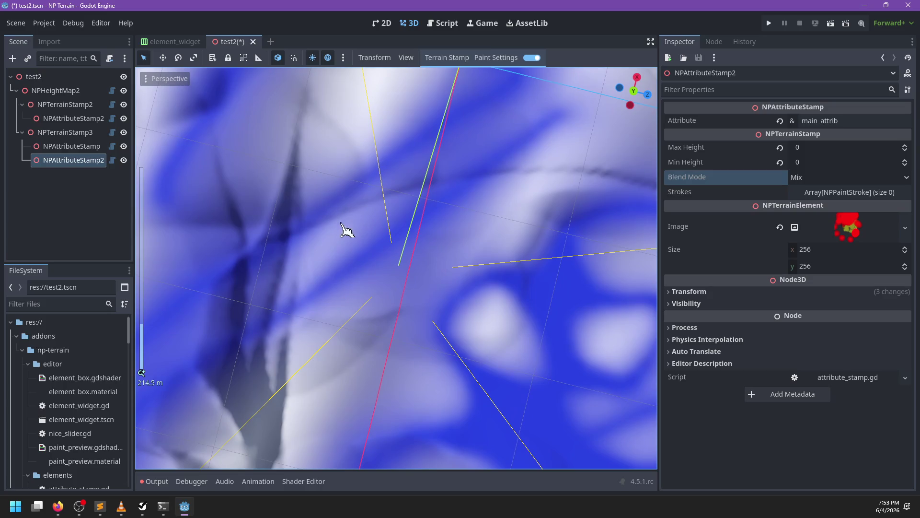
mouse_move(352, 221)
left_mouse_down()
mouse_move(406, 297)
mouse_move(445, 314)
left_mouse_up()
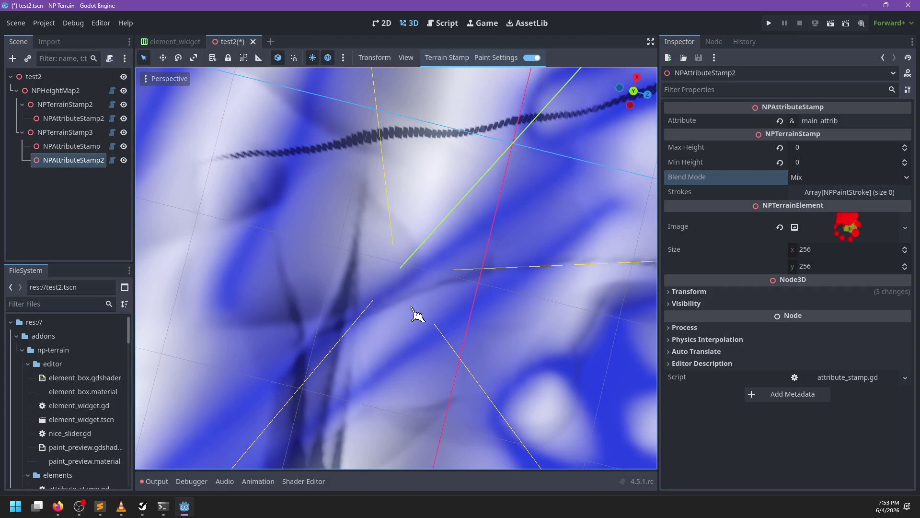
mouse_move(417, 314)
left_mouse_down()
mouse_move(409, 298)
mouse_move(475, 321)
mouse_move(354, 278)
mouse_move(501, 313)
mouse_move(475, 293)
mouse_move(433, 315)
mouse_move(382, 281)
left_mouse_up()
scroll(382, 281, "down", 3)
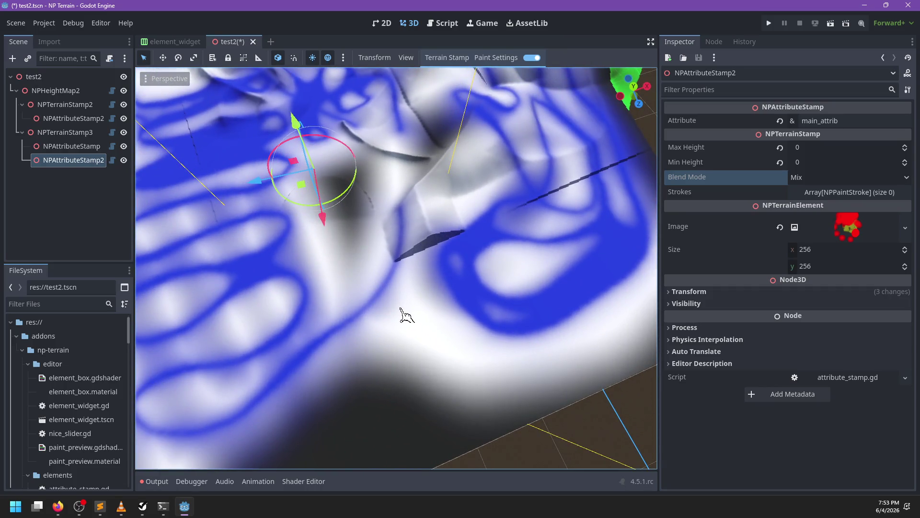
- Paint more looping blue strokes across the terrain, down-right and back up-left
mouse_move(398, 309)
left_mouse_down()
mouse_move(465, 361)
mouse_move(411, 319)
mouse_move(365, 369)
mouse_move(417, 263)
mouse_move(395, 334)
mouse_move(534, 404)
mouse_move(578, 456)
mouse_move(606, 425)
mouse_move(433, 341)
mouse_move(378, 297)
mouse_move(498, 271)
left_mouse_up()
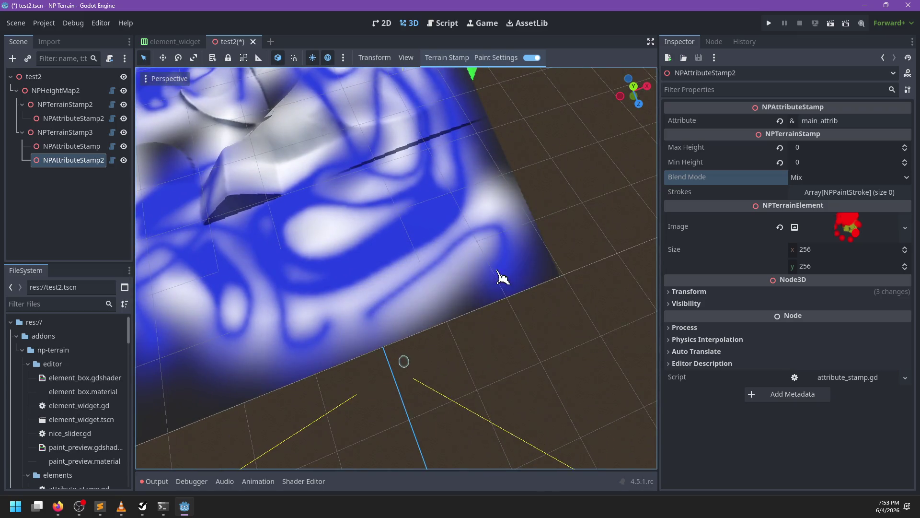
scroll(341, 189, "down", 5)
scroll(376, 240, "up", 8)
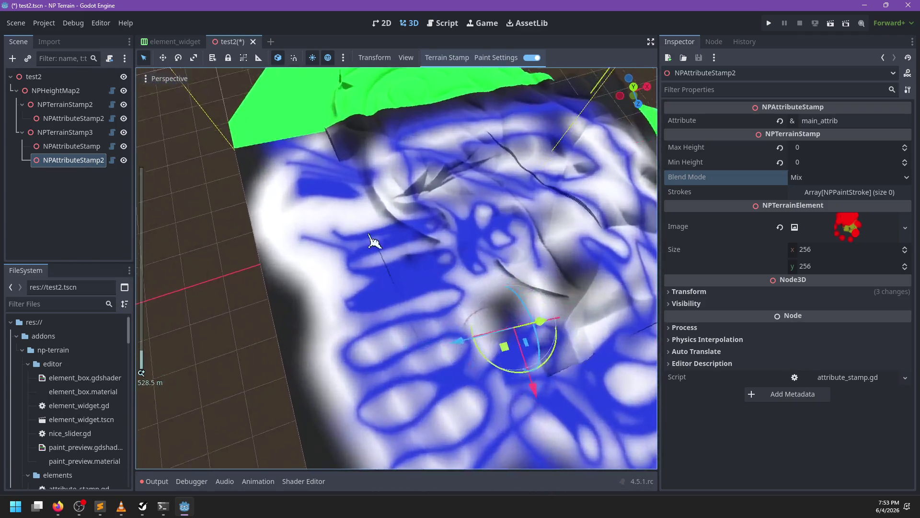
mouse_move(274, 236)
left_mouse_down()
mouse_move(312, 302)
mouse_move(335, 314)
left_mouse_up()
mouse_move(319, 276)
left_mouse_down()
mouse_move(298, 225)
mouse_move(350, 284)
mouse_move(345, 222)
mouse_move(362, 200)
mouse_move(452, 189)
left_mouse_up()
left_click(231, 190)
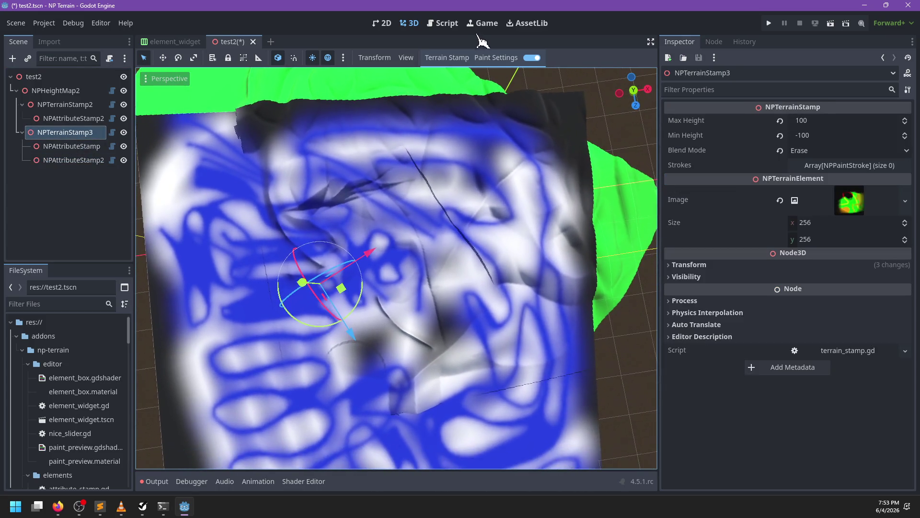
- Shift the paint colour hue to orange in Paint Settings
left_click(496, 58)
left_click(558, 86)
left_click_drag(620, 140, 621, 93)
left_click(427, 240)
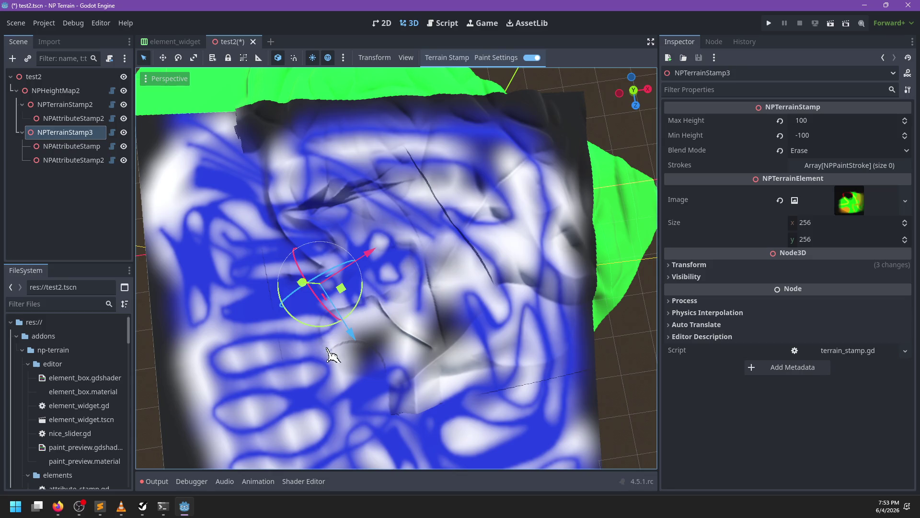
scroll(458, 325, "up", 5)
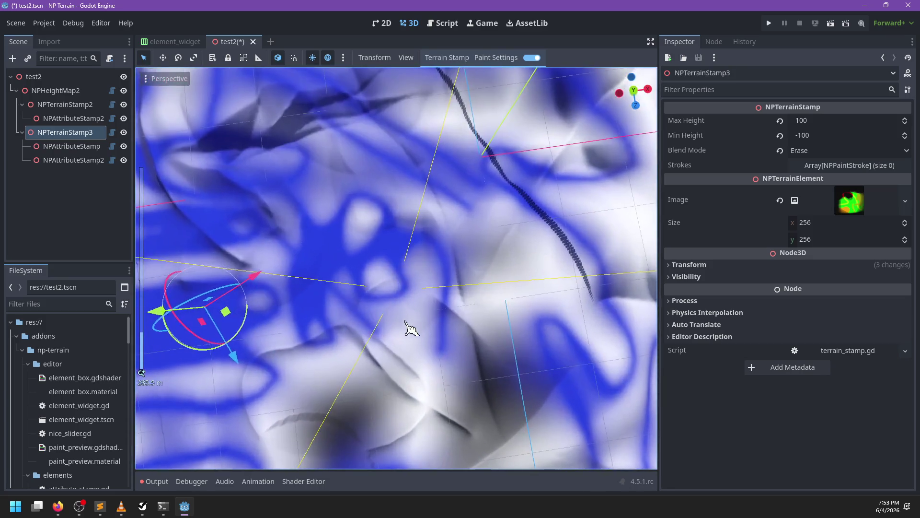
left_click(505, 58)
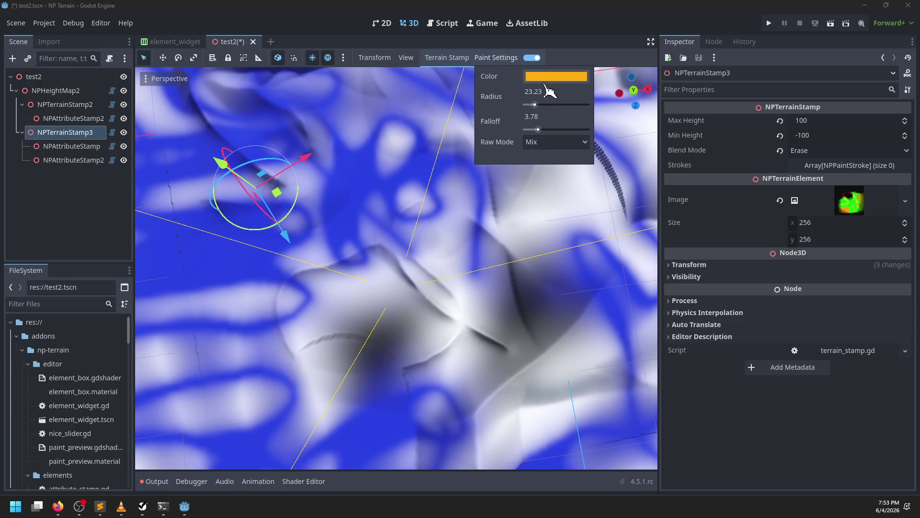
left_click(554, 78)
scroll(460, 189, "up", 5)
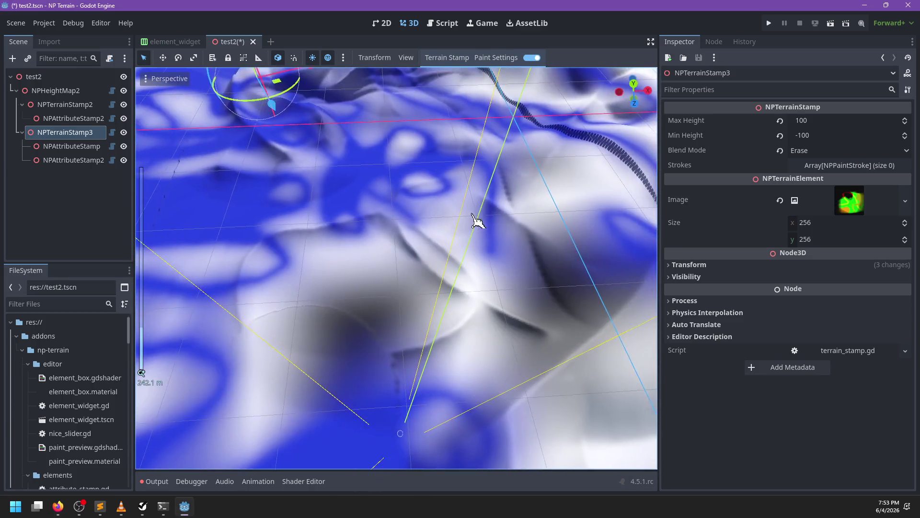
- Carve a dark diagonal crease across the terrain and orbit around to inspect it
mouse_move(478, 221)
left_mouse_down()
mouse_move(425, 269)
mouse_move(300, 309)
mouse_move(262, 334)
left_mouse_up()
scroll(341, 275, "up", 4)
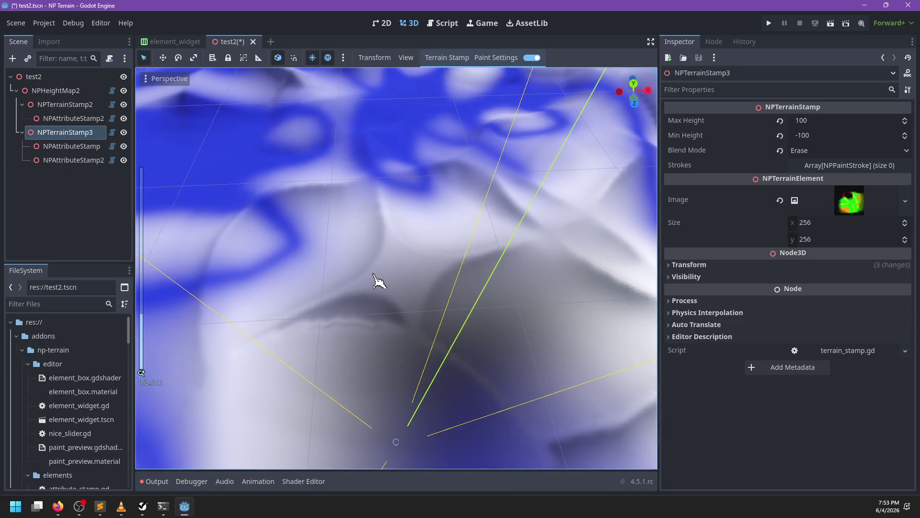
scroll(379, 281, "up", 3)
mouse_move(411, 278)
left_mouse_down()
mouse_move(463, 227)
mouse_move(425, 249)
mouse_move(273, 298)
mouse_move(257, 243)
mouse_move(369, 193)
left_mouse_up()
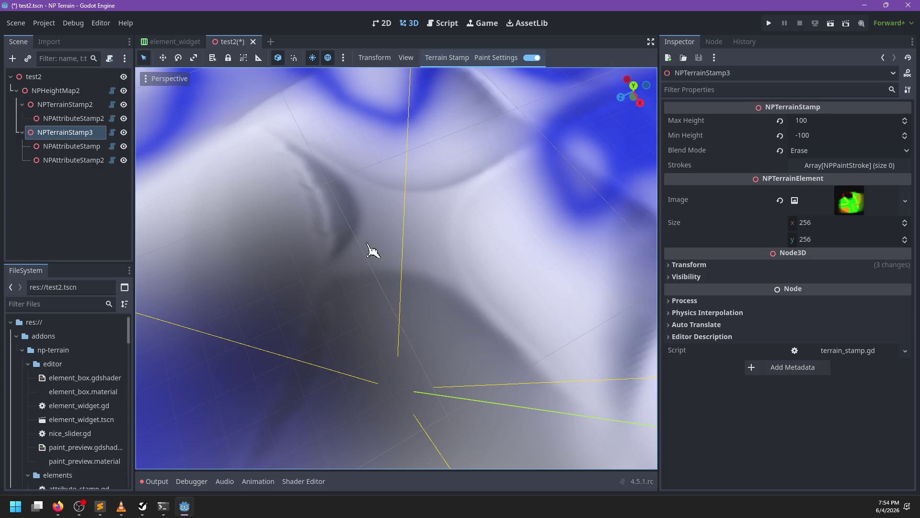
mouse_move(496, 202)
left_mouse_down()
mouse_move(469, 181)
mouse_move(431, 246)
mouse_move(374, 218)
mouse_move(360, 267)
left_mouse_up()
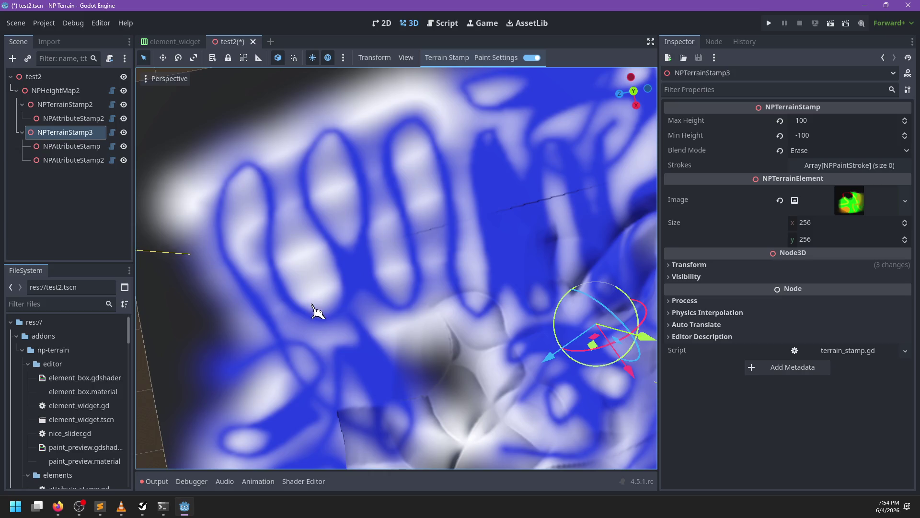
mouse_move(493, 353)
left_mouse_down()
mouse_move(370, 225)
mouse_move(505, 222)
left_mouse_up()
scroll(254, 301, "up", 3)
mouse_move(254, 301)
left_mouse_down()
mouse_move(623, 191)
mouse_move(473, 160)
mouse_move(336, 211)
mouse_move(287, 217)
mouse_move(335, 243)
mouse_move(329, 232)
mouse_move(308, 257)
mouse_move(433, 197)
mouse_move(254, 259)
left_mouse_up()
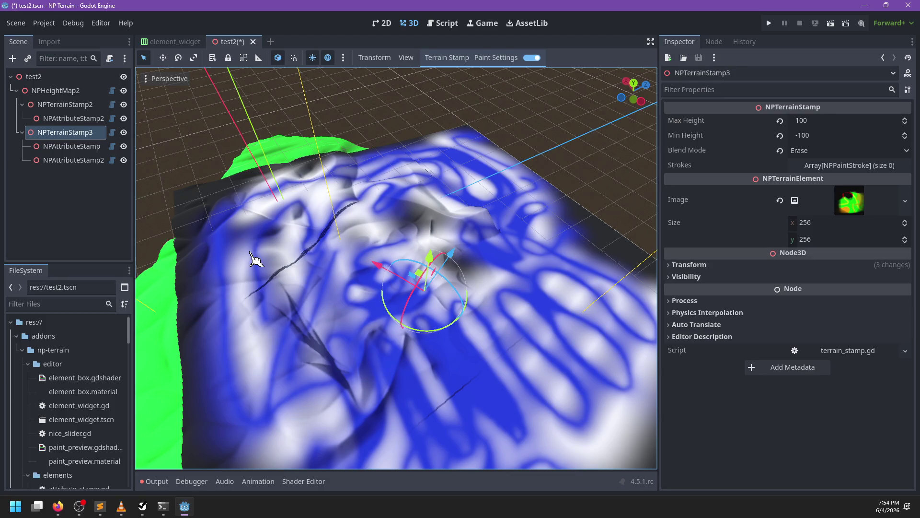
left_click(493, 58)
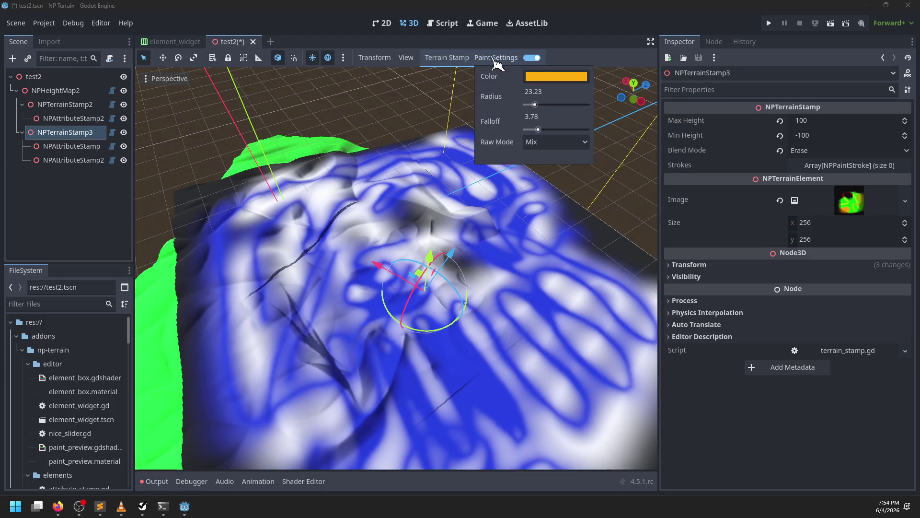
- Set the paint raw mode to Add and the colour opacity to 130
left_click(539, 143)
left_click(537, 180)
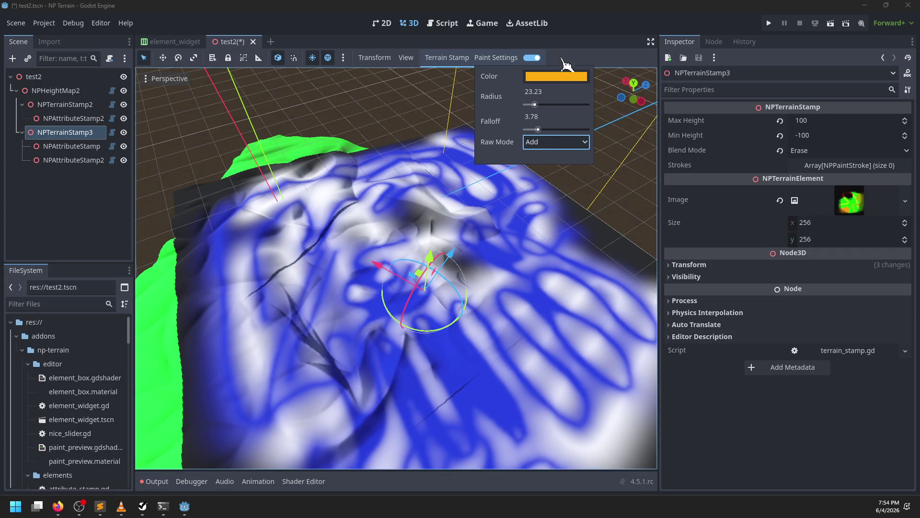
left_click(556, 76)
mouse_move(623, 106)
left_mouse_down()
mouse_move(623, 91)
mouse_move(624, 104)
left_mouse_up()
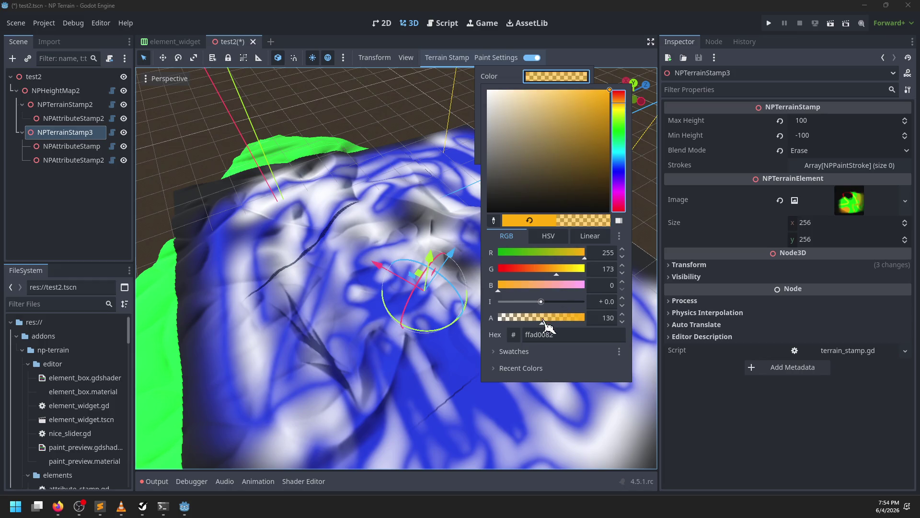
left_click(304, 315)
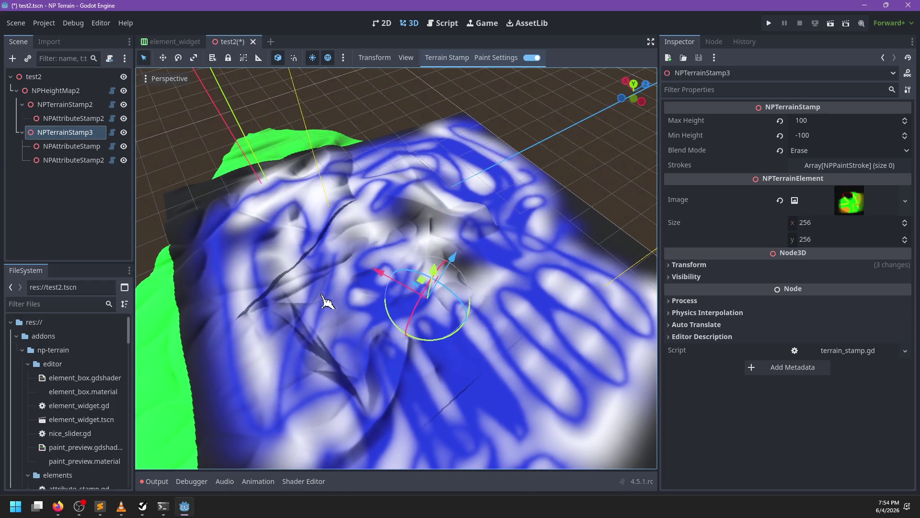
- Paint raised bumps onto the terrain and recheck the paint colour
scroll(390, 234, "up", 5)
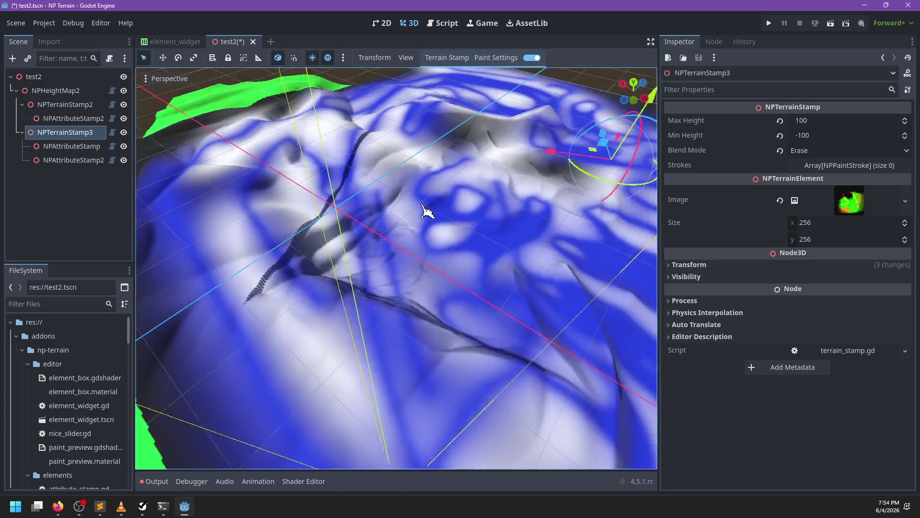
scroll(396, 260, "down", 5)
mouse_move(408, 227)
left_mouse_down()
mouse_move(401, 208)
mouse_move(353, 203)
mouse_move(433, 196)
left_mouse_up()
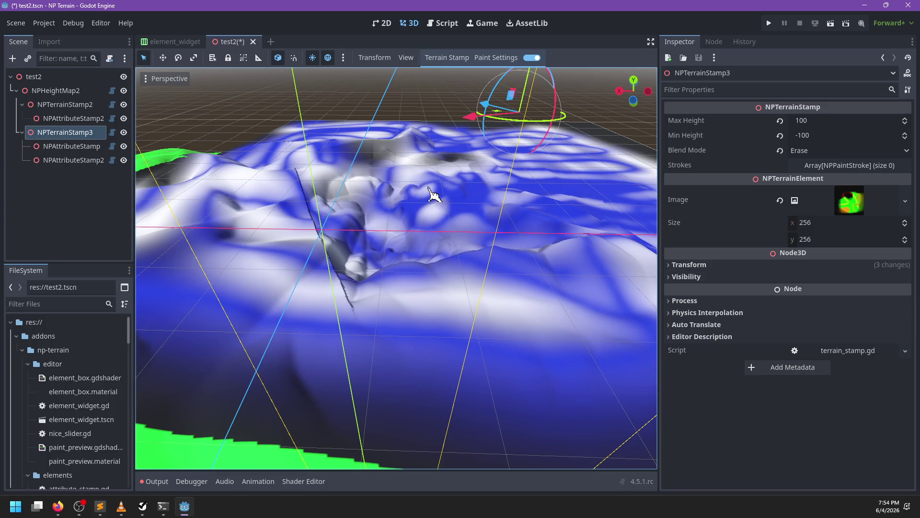
left_click(498, 58)
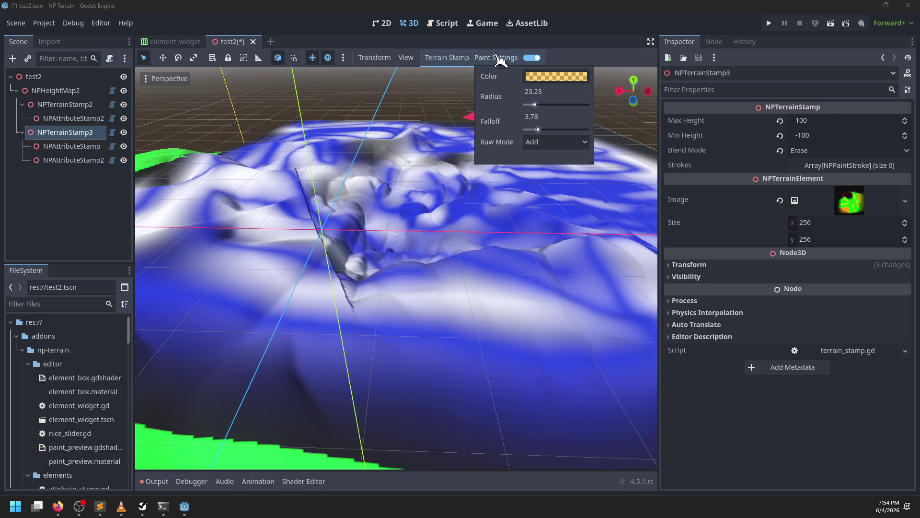
left_click(554, 78)
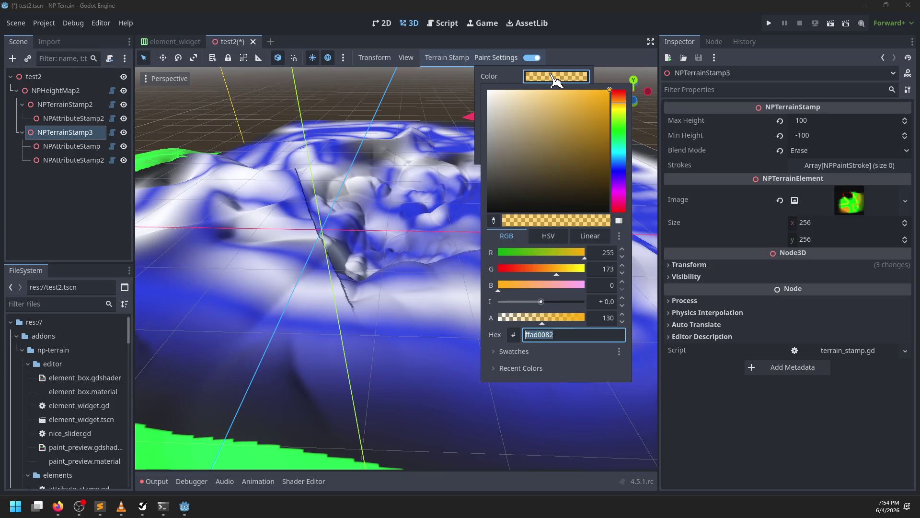
left_click(421, 225)
mouse_move(421, 225)
left_mouse_down()
mouse_move(476, 201)
mouse_move(346, 270)
left_mouse_up()
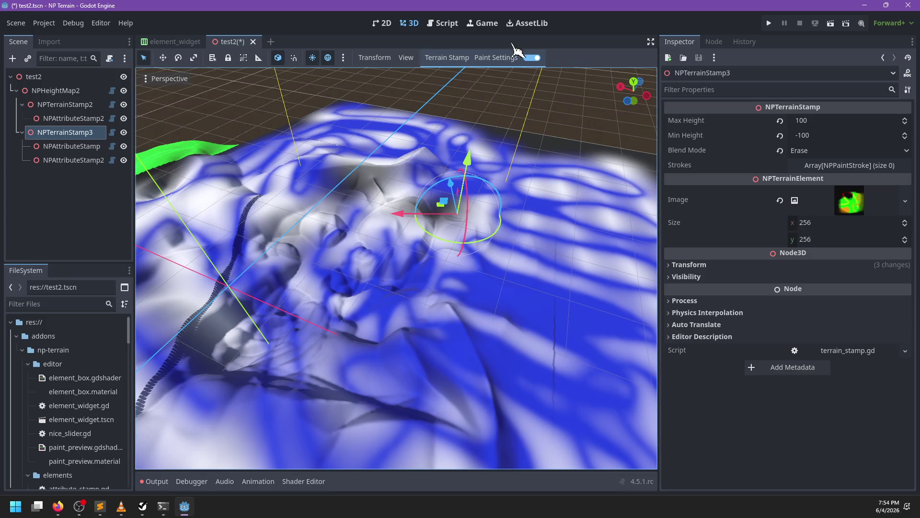
- Switch the raw mode through Erase back to Mix, then save the test2 scene
left_click(509, 58)
left_click(559, 150)
left_click(552, 211)
left_click(544, 148)
left_click(546, 150)
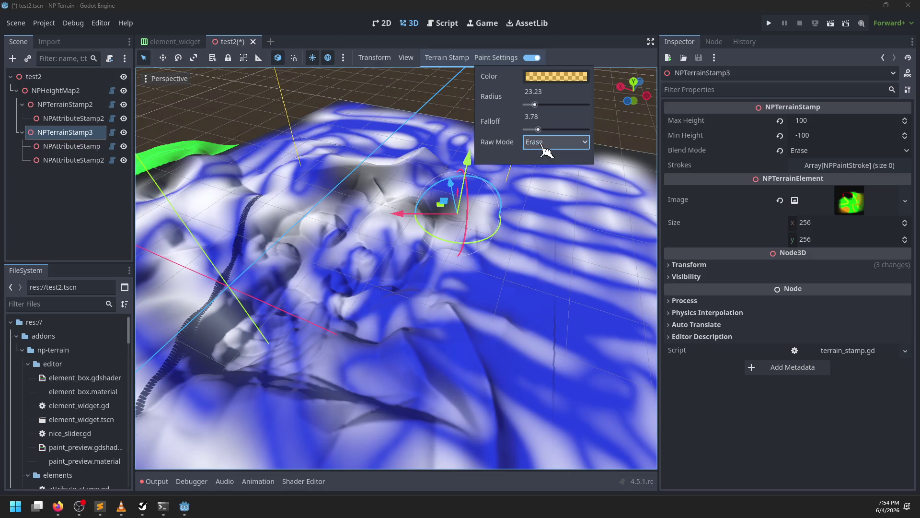
left_click(543, 149)
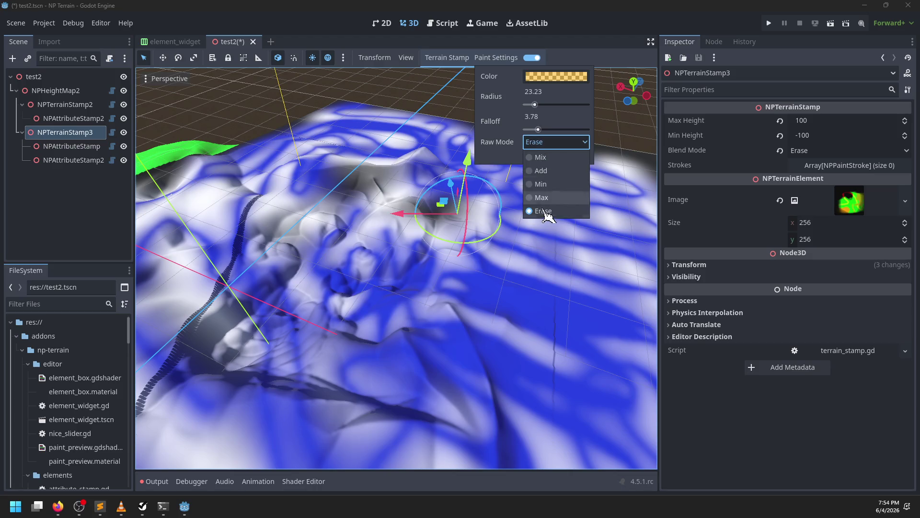
left_click(545, 155)
key("ctrl+s")
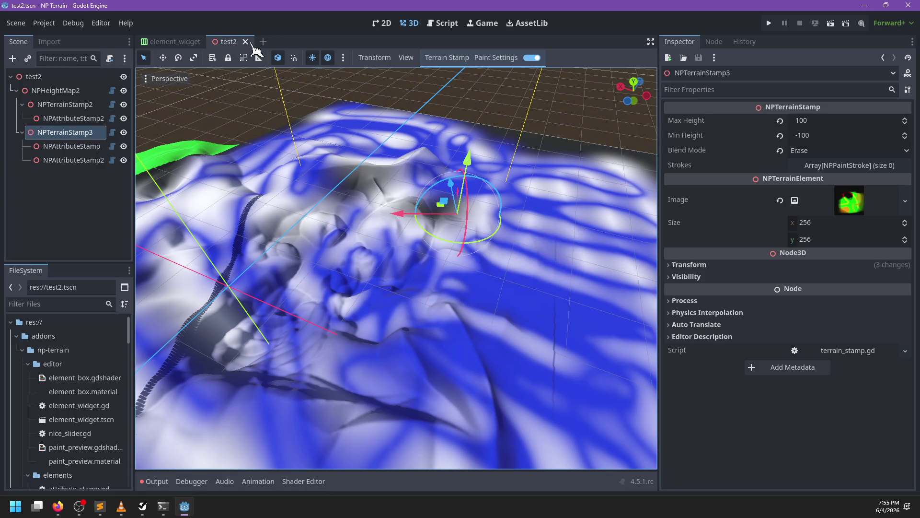
- Close test2 and select the raw_blend_mode option list node in element_widget
left_click(253, 42)
scroll(52, 189, "down", 1)
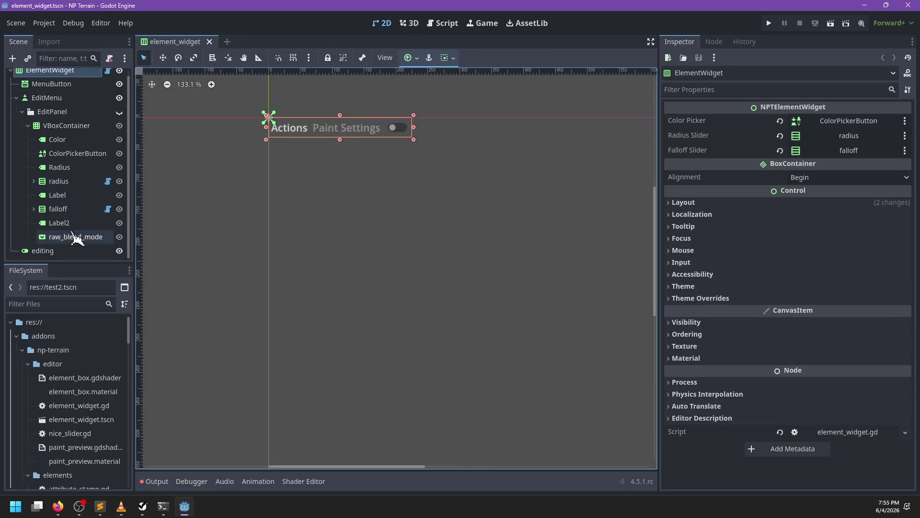
left_click(63, 238)
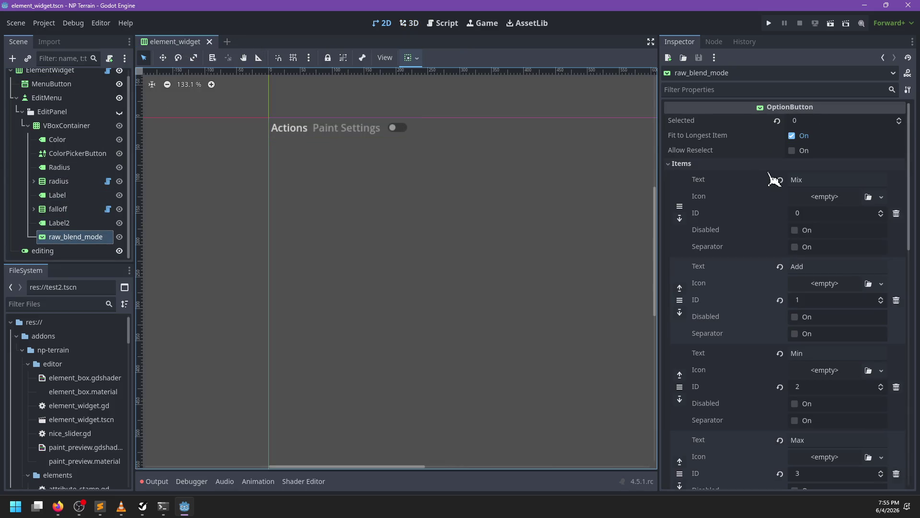
scroll(734, 255, "down", 10)
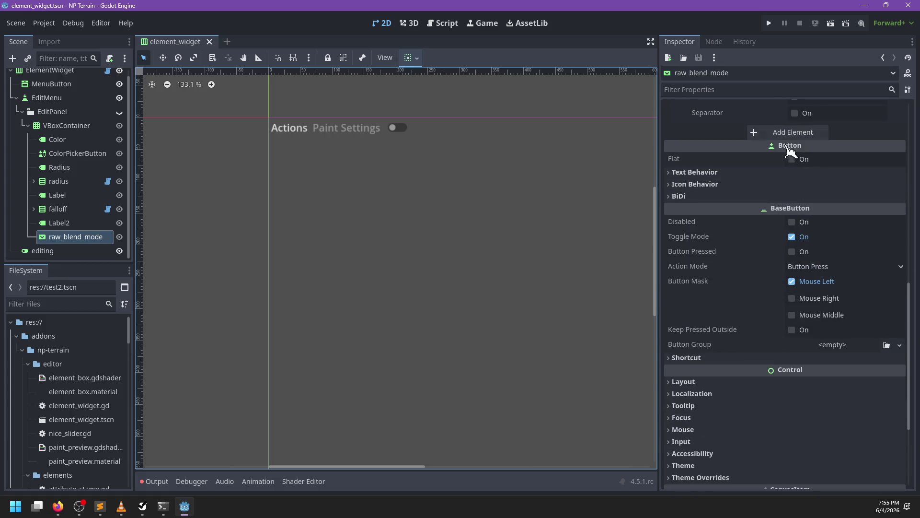
scroll(779, 277, "down", 3)
scroll(779, 288, "up", 6)
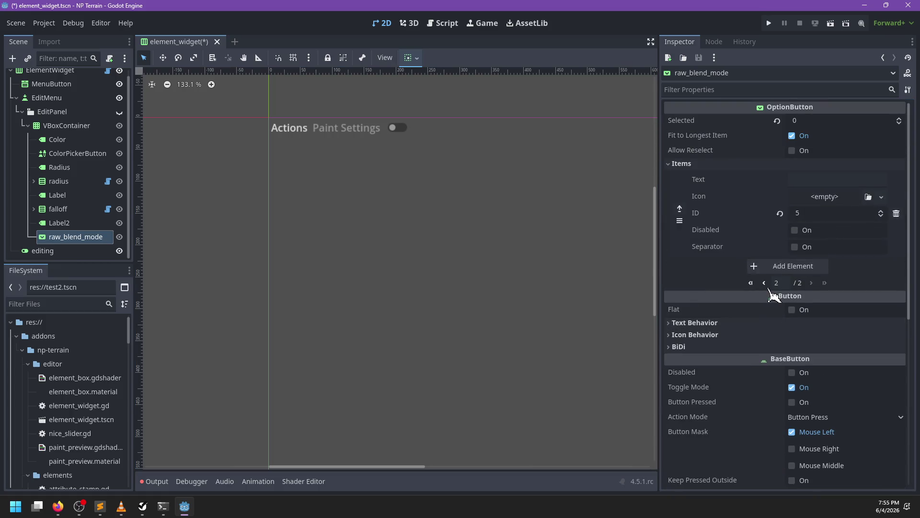
- Label the new blend-mode item Subtract (ID 5), then save and close element_widget
left_click(824, 180)
type("Subtract")
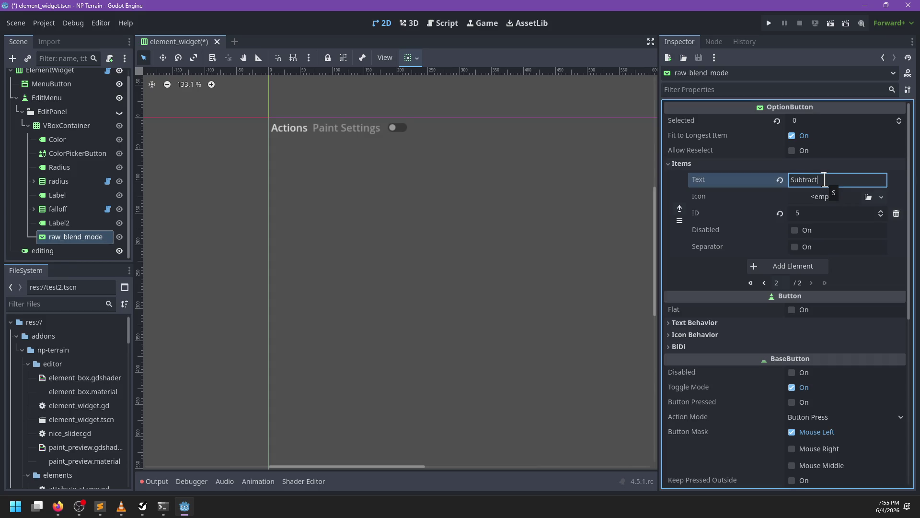
key("ctrl+s")
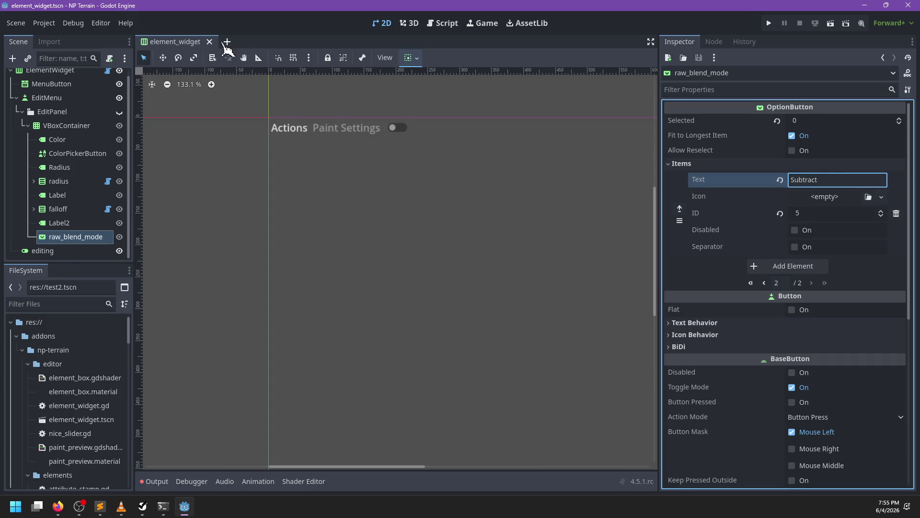
left_click(210, 41)
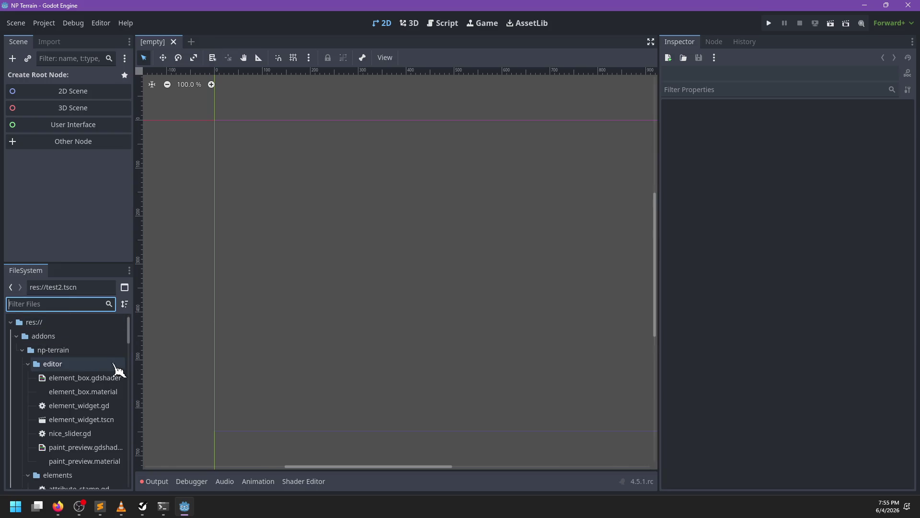
- Verify NP Terrain is On under Project Settings > Plugins, then reopen test2.tscn
left_click_drag(129, 341, 126, 490)
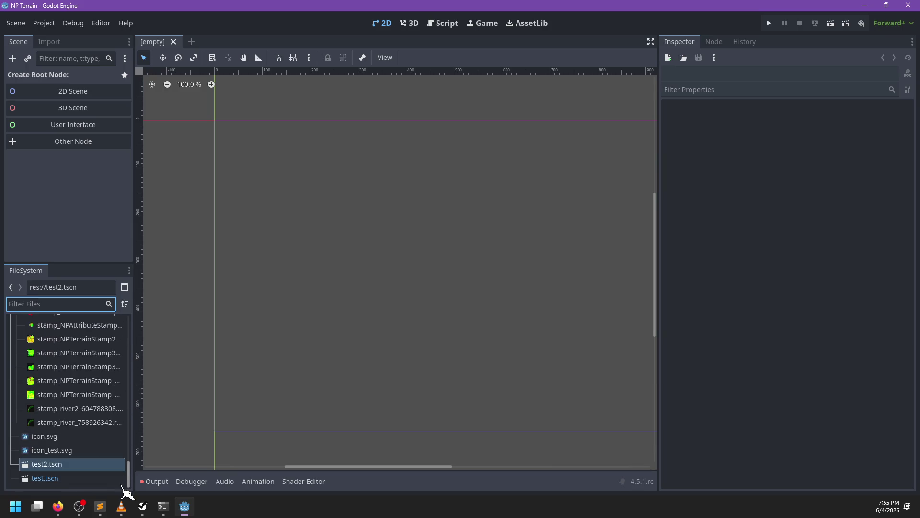
left_click(44, 23)
left_click(53, 37)
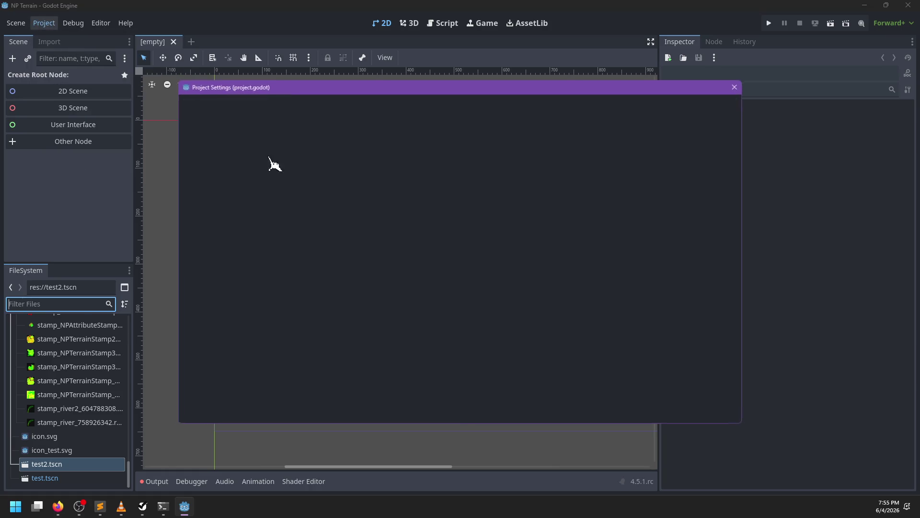
left_click(192, 156)
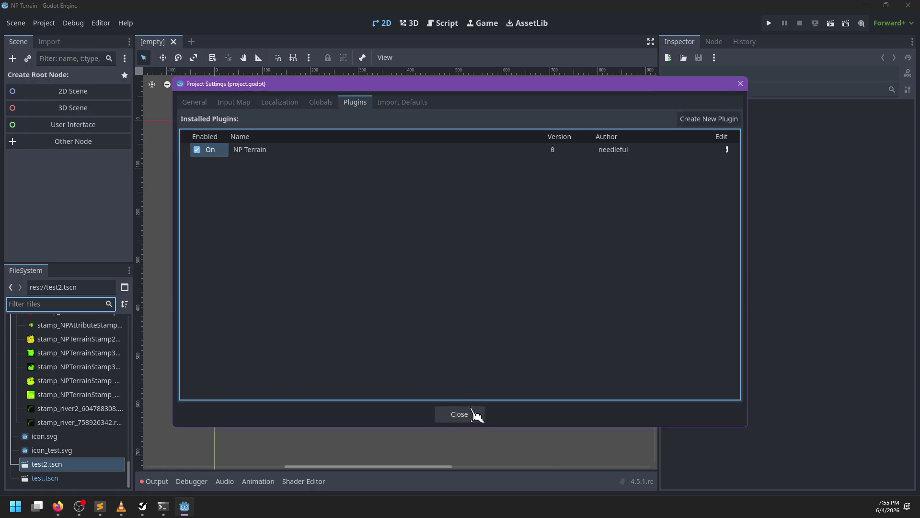
left_click(459, 414)
double_click(58, 464)
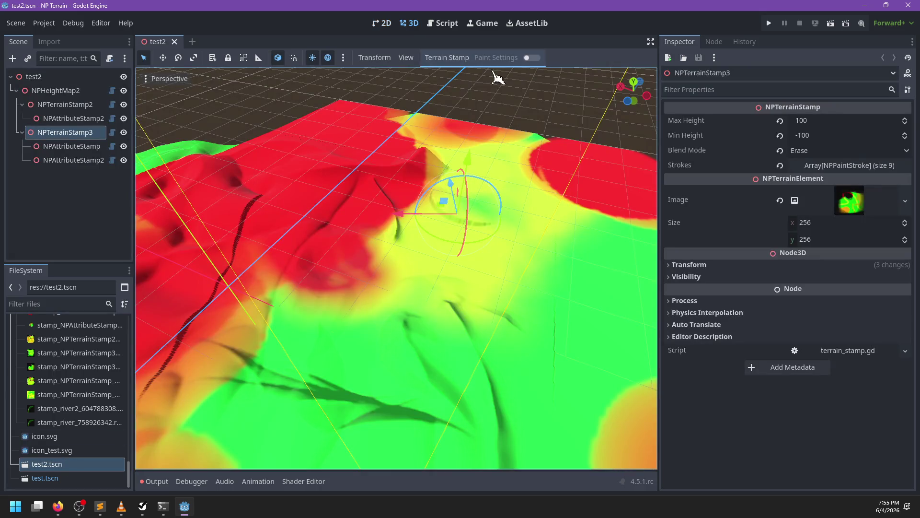
- Enable terrain painting and set the paint raw blend mode to Subtract
left_click(532, 58)
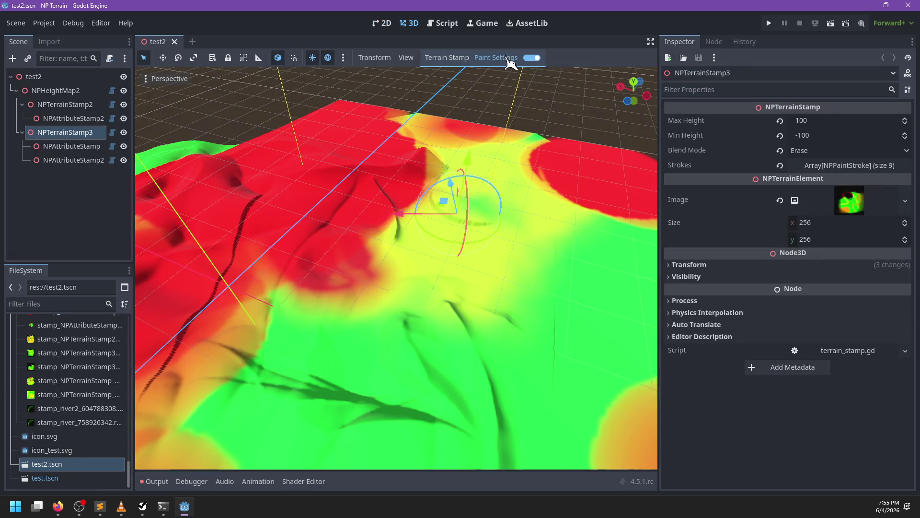
left_click(508, 58)
left_click(551, 142)
left_click(548, 224)
left_click(479, 264)
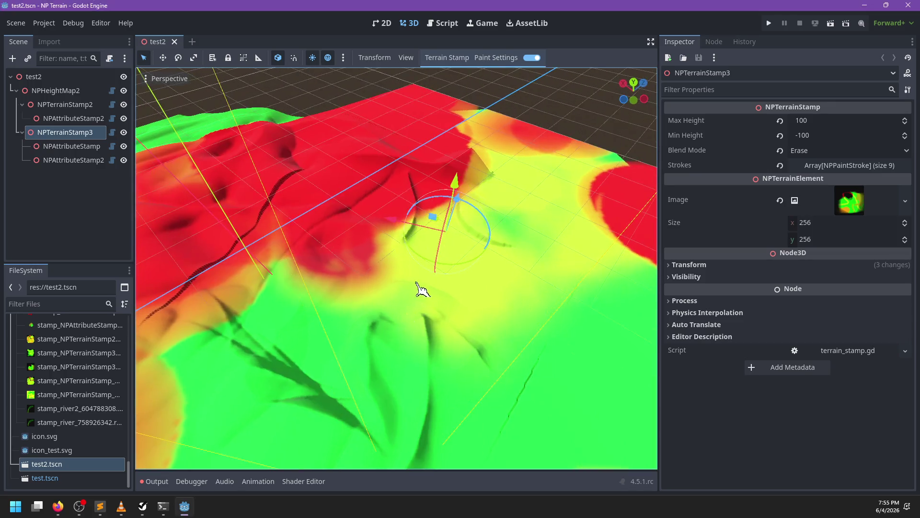
- Inspect the semi-transparent yellow paint colour (ffff007e) in the colour picker
scroll(431, 314, "up", 5)
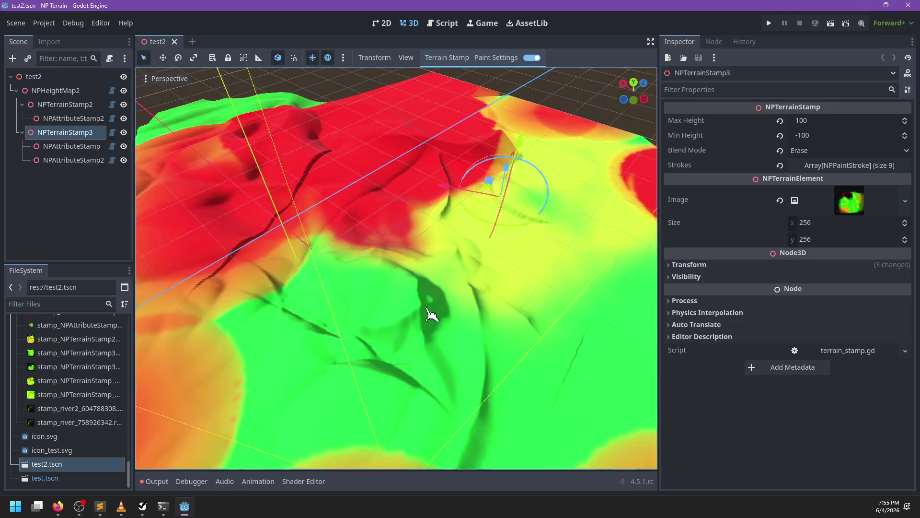
scroll(451, 300, "down", 4)
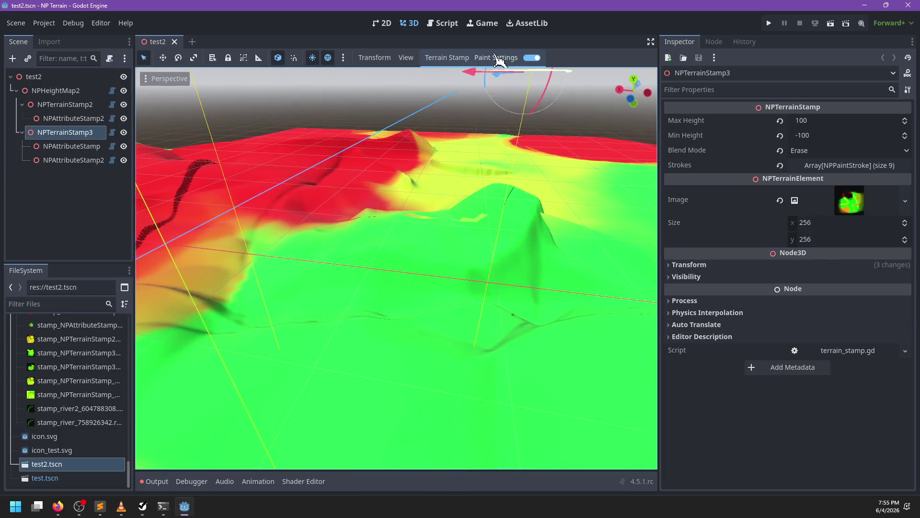
left_click(496, 58)
left_click(537, 77)
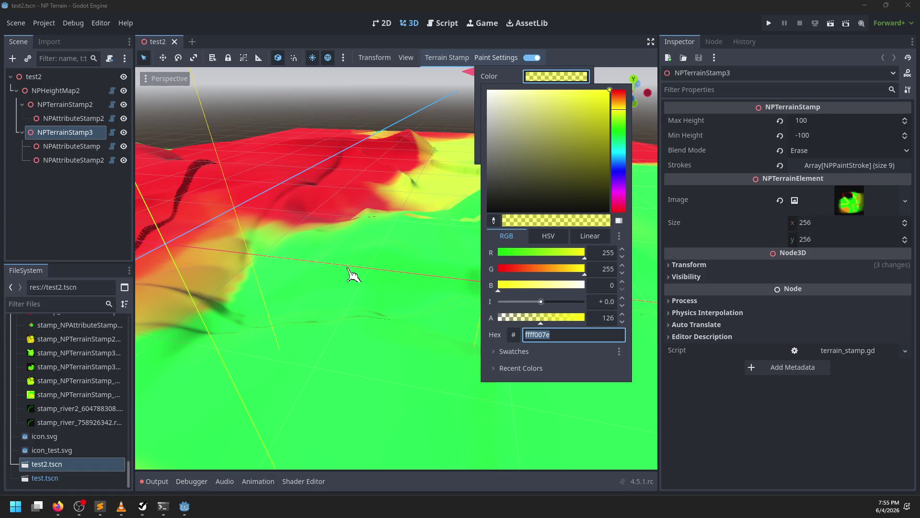
left_click(398, 268)
scroll(366, 292, "up", 3)
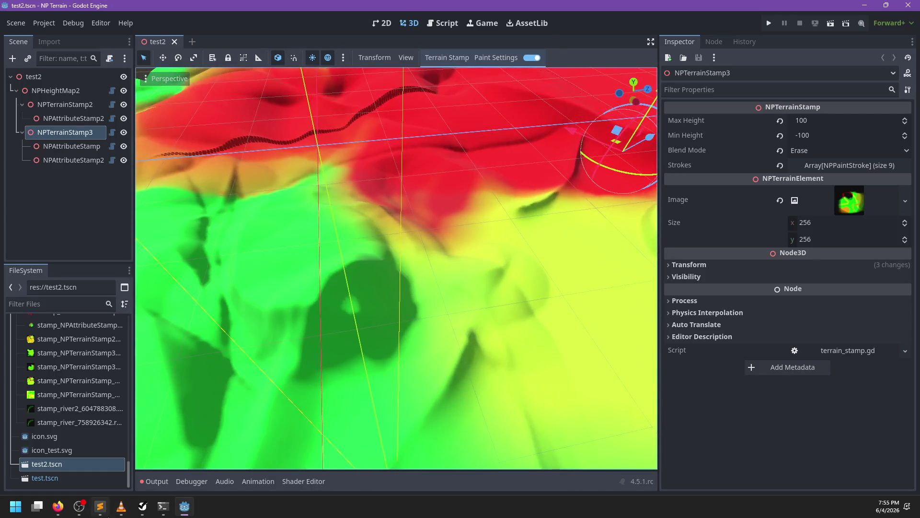
- Look over the stroke_mix_height.glsl shader in Sublime Text, then return to Godot
key("alt+Tab")
left_click(602, 66)
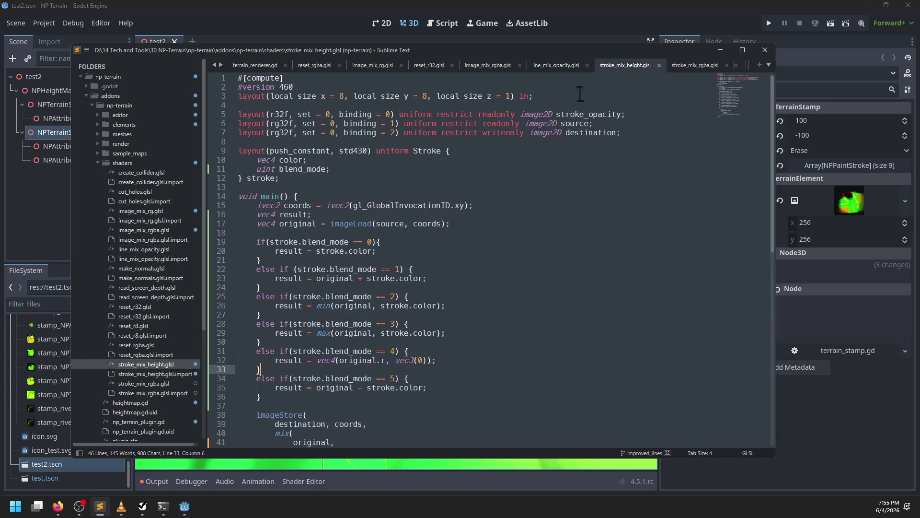
scroll(401, 225, "down", 1)
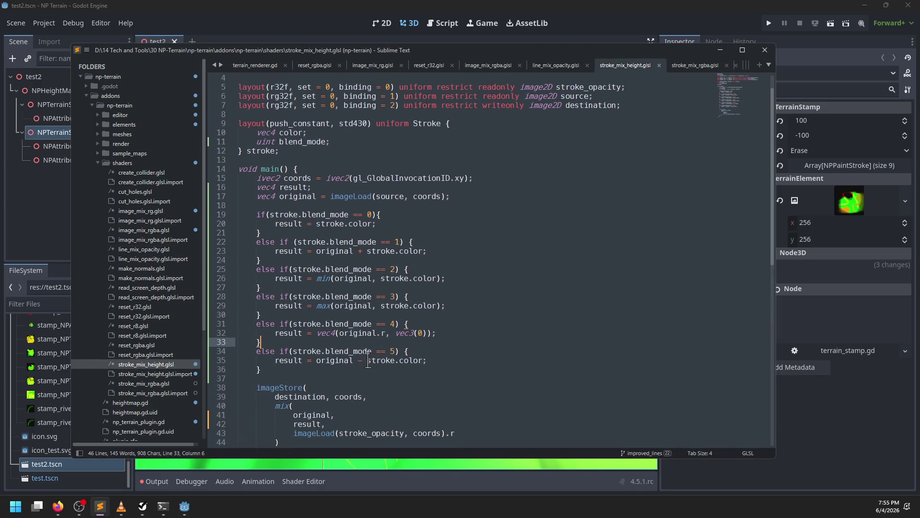
key("alt+Tab")
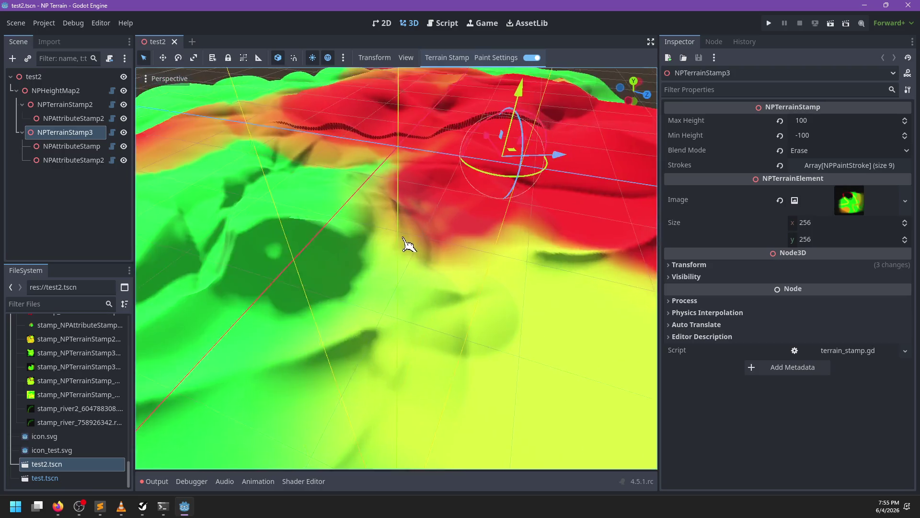
- Paint subtractive strokes back and forth across the terrain
mouse_move(399, 218)
left_mouse_down()
mouse_move(315, 318)
mouse_move(428, 341)
mouse_move(321, 269)
mouse_move(479, 258)
mouse_move(273, 304)
mouse_move(404, 343)
mouse_move(267, 377)
mouse_move(350, 273)
mouse_move(386, 267)
mouse_move(470, 353)
mouse_move(518, 367)
mouse_move(359, 339)
mouse_move(421, 324)
mouse_move(503, 374)
mouse_move(519, 354)
mouse_move(391, 345)
mouse_move(390, 273)
mouse_move(300, 376)
mouse_move(437, 303)
mouse_move(405, 361)
mouse_move(324, 290)
mouse_move(465, 312)
mouse_move(335, 379)
mouse_move(446, 260)
mouse_move(302, 365)
mouse_move(485, 304)
mouse_move(525, 379)
mouse_move(421, 246)
mouse_move(343, 192)
mouse_move(384, 181)
mouse_move(507, 341)
mouse_move(503, 288)
mouse_move(374, 115)
left_mouse_up()
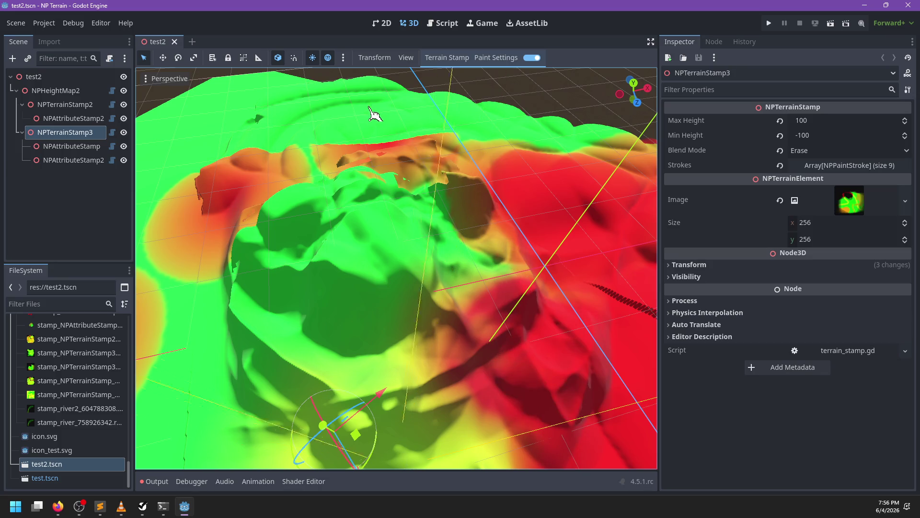
mouse_move(276, 216)
left_mouse_down()
mouse_move(438, 370)
mouse_move(501, 362)
mouse_move(312, 425)
mouse_move(550, 355)
mouse_move(487, 404)
left_mouse_up()
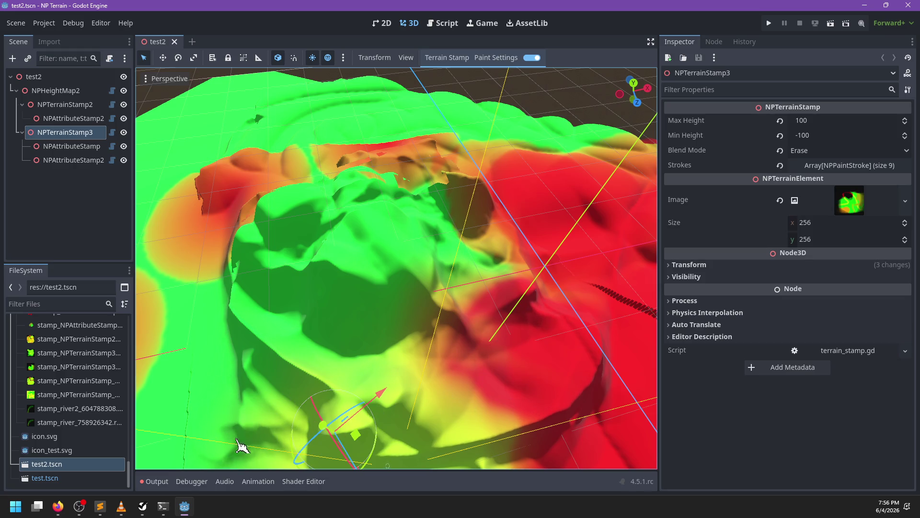
scroll(333, 366, "up", 3)
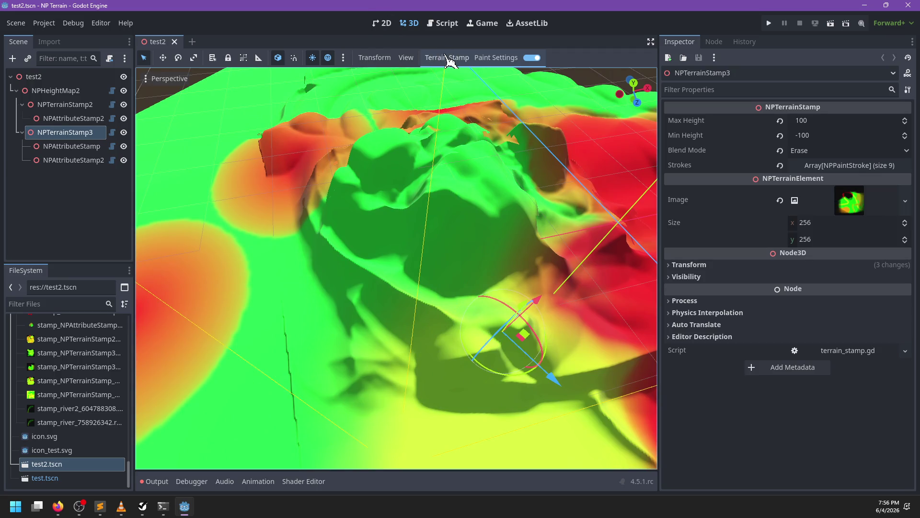
- Save NPTerrainStamp3 to a terrain_stamps .res file, clear the Output log, and preview the stamp image
left_click(447, 57)
left_click(454, 101)
left_click(157, 482)
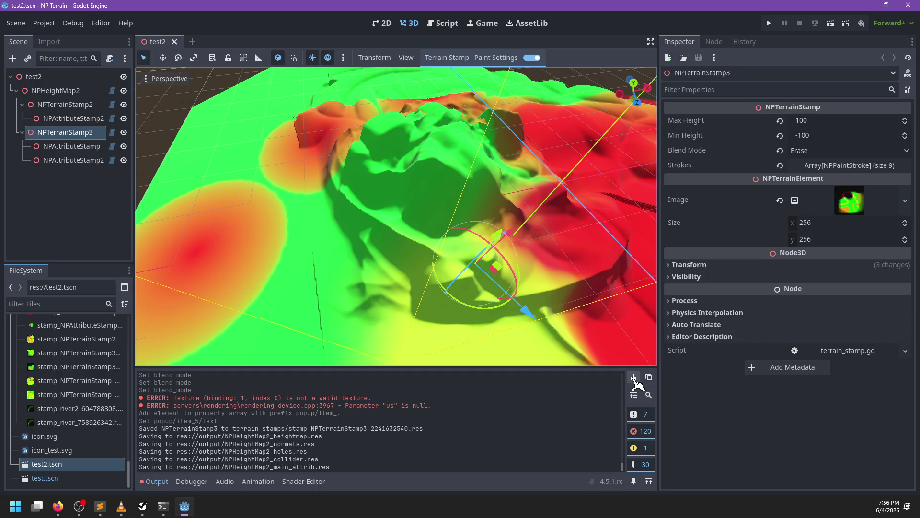
left_click(634, 377)
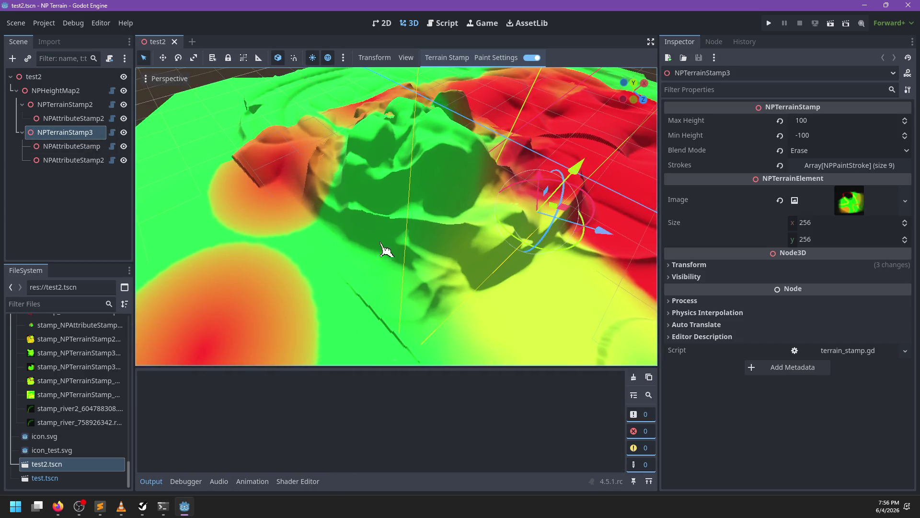
left_click(844, 201)
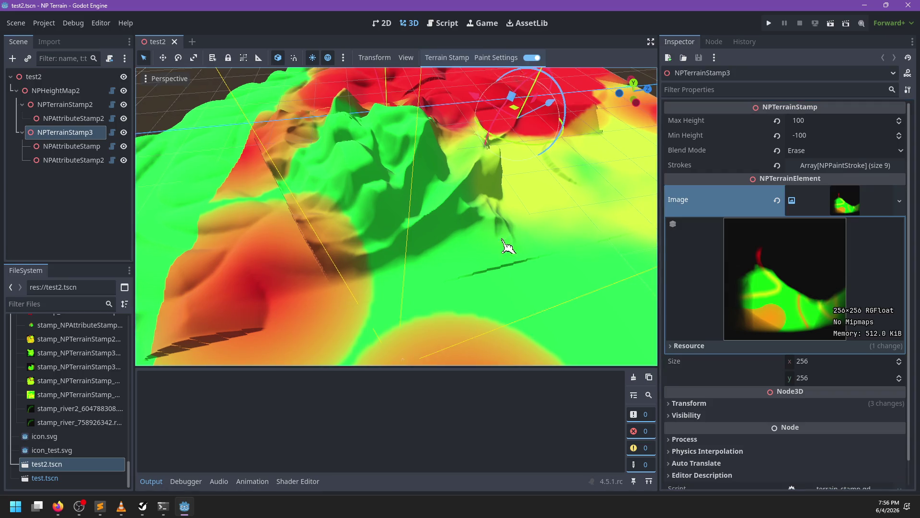
left_click(815, 152)
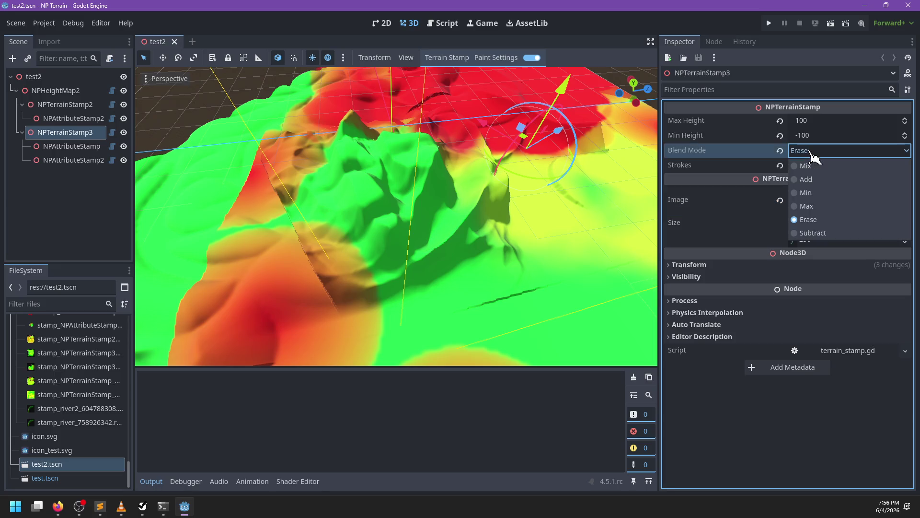
- Switch NPTerrainStamp3's blend mode to Mix, view the tall green columns low, and check the shader code
left_click(807, 166)
scroll(432, 259, "down", 5)
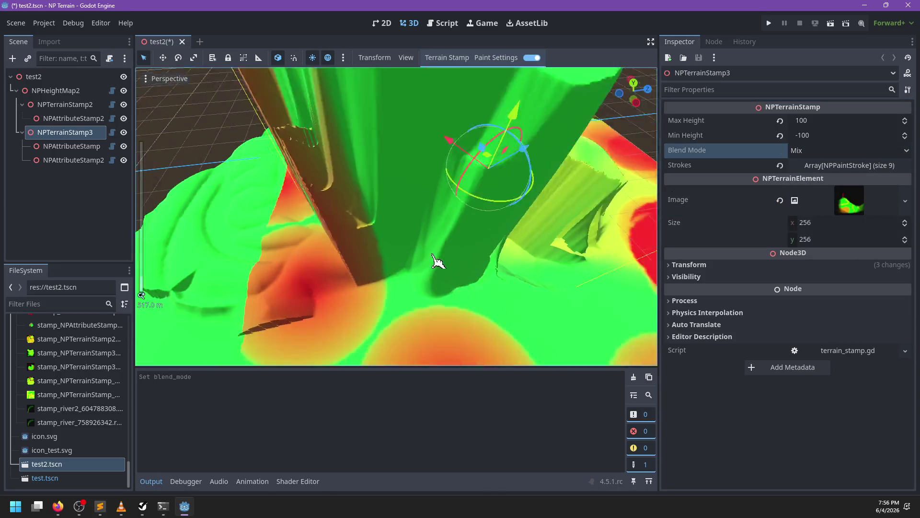
scroll(377, 237, "down", 2)
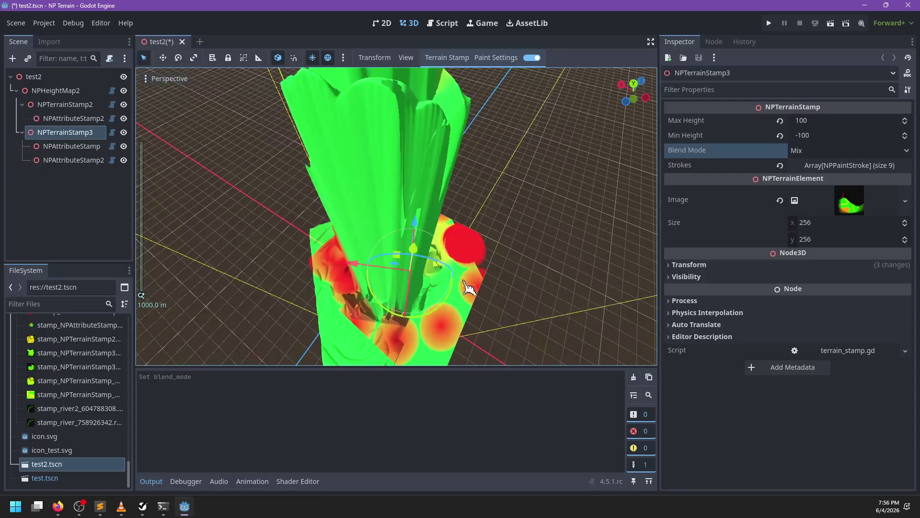
mouse_move(443, 293)
left_mouse_down()
mouse_move(405, 309)
mouse_move(377, 243)
mouse_move(412, 308)
mouse_move(447, 241)
left_mouse_up()
scroll(446, 241, "up", 3)
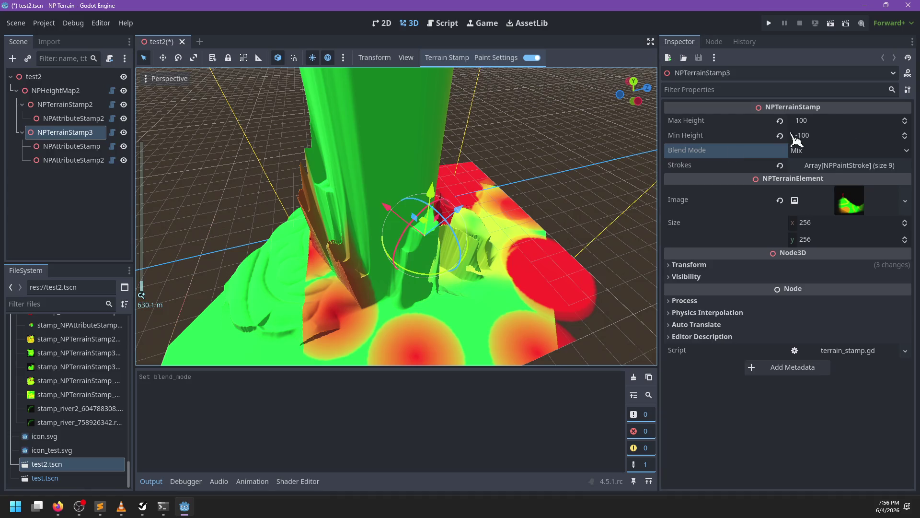
key("alt+Tab")
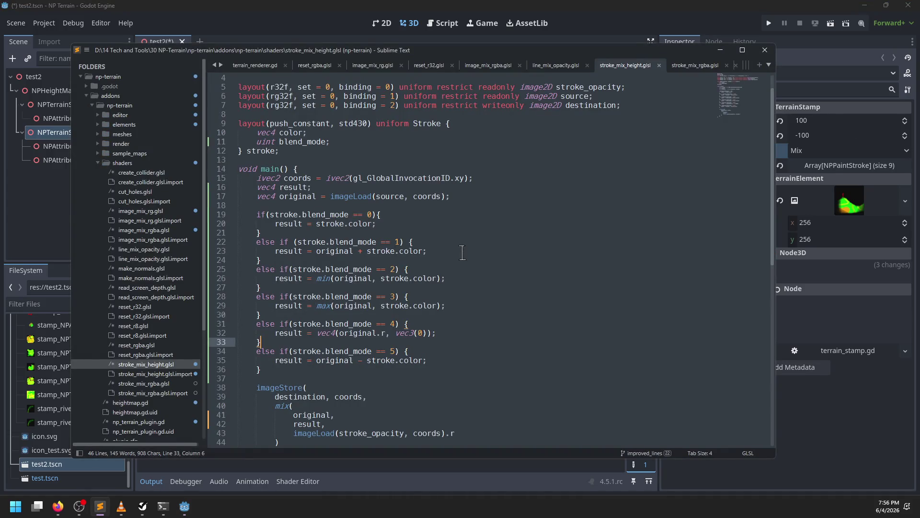
key("alt+Tab")
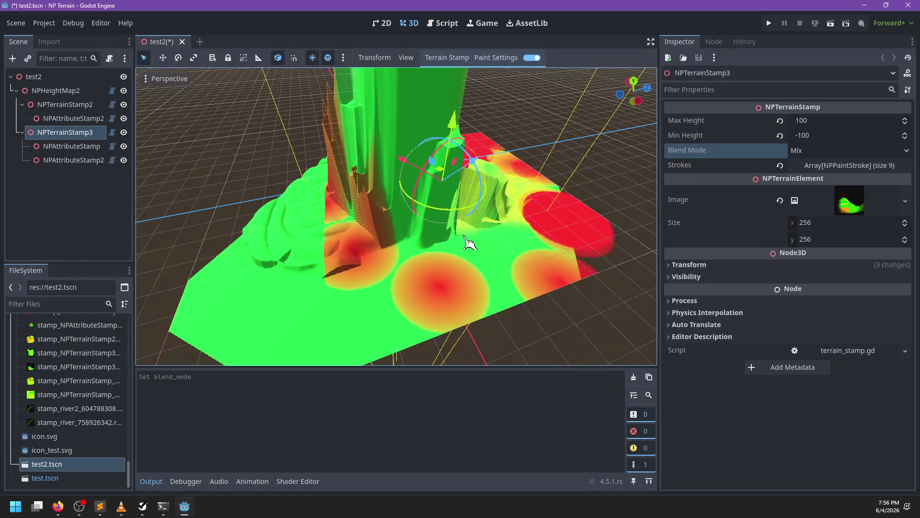
- Set the raw blend mode to Mix and make the brush a nearly opaque green (26ff00)
left_click(496, 58)
left_click(553, 144)
left_click(541, 157)
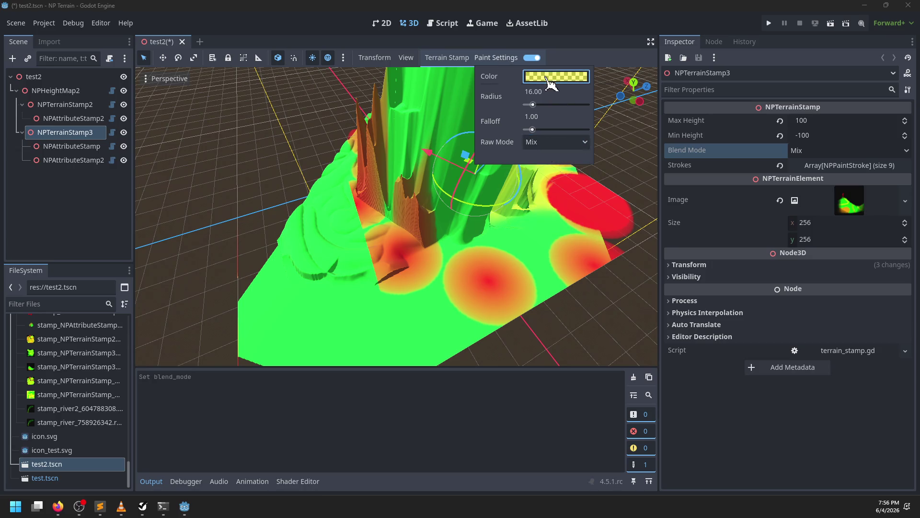
left_click(576, 76)
left_click_drag(593, 99, 608, 211)
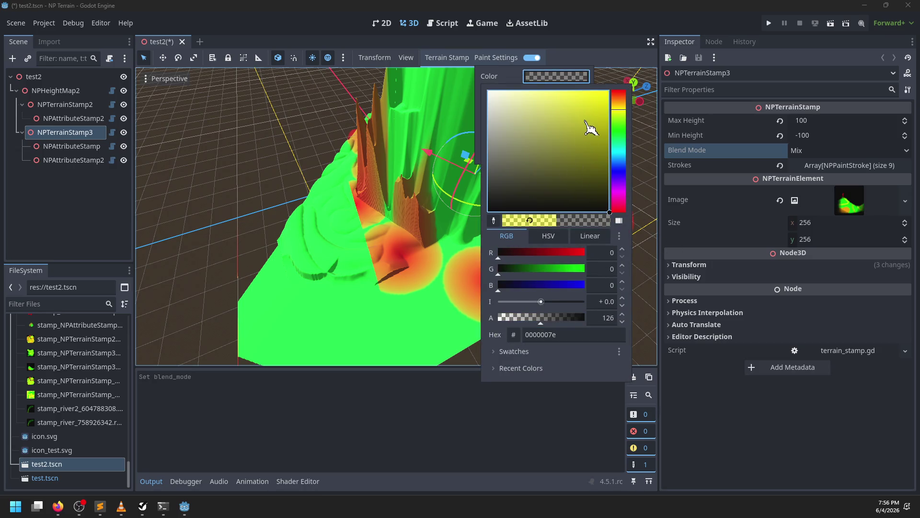
mouse_move(622, 108)
left_mouse_down()
mouse_move(626, 117)
mouse_move(641, 79)
left_mouse_up()
left_click(580, 318)
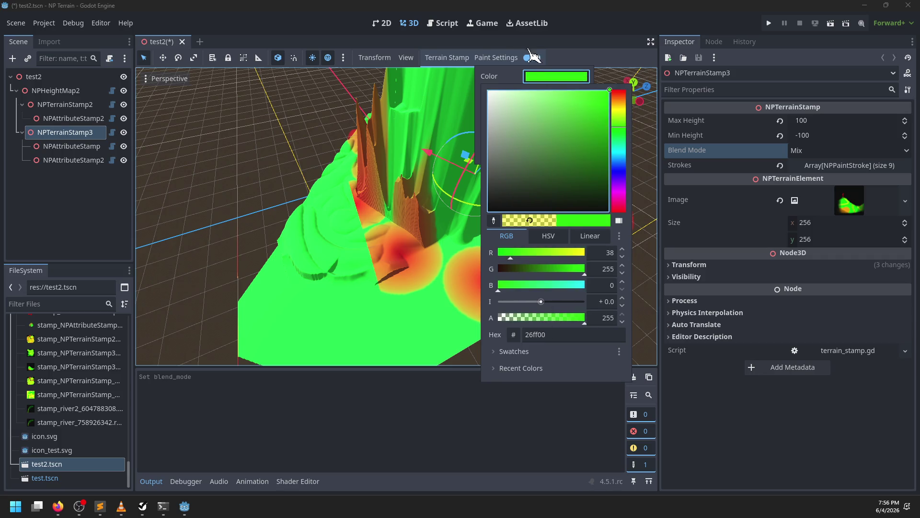
left_click(503, 59)
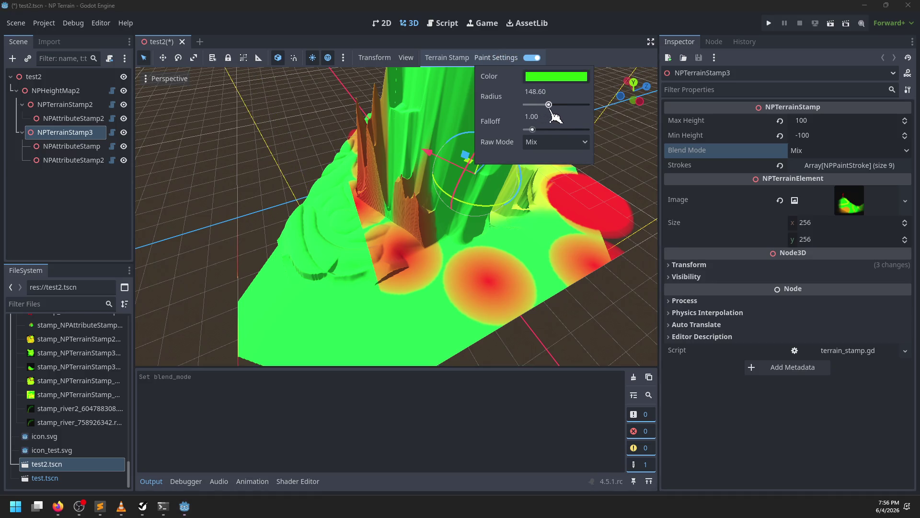
- Orbit to a low view of the terrain and switch the raw paint mode to Erase
mouse_move(465, 192)
left_mouse_down()
mouse_move(480, 158)
mouse_move(477, 206)
left_mouse_up()
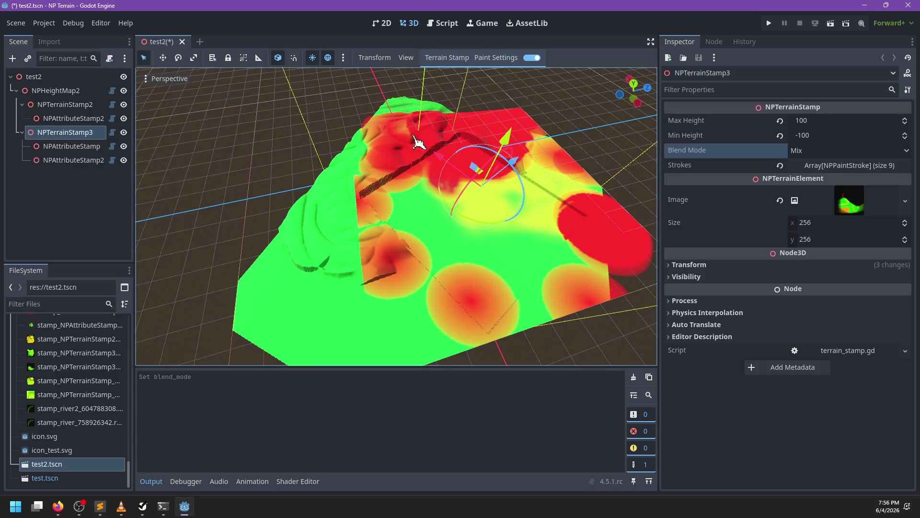
mouse_move(486, 99)
left_mouse_down()
mouse_move(431, 159)
mouse_move(345, 222)
mouse_move(304, 200)
left_mouse_up()
scroll(501, 115, "up", 3)
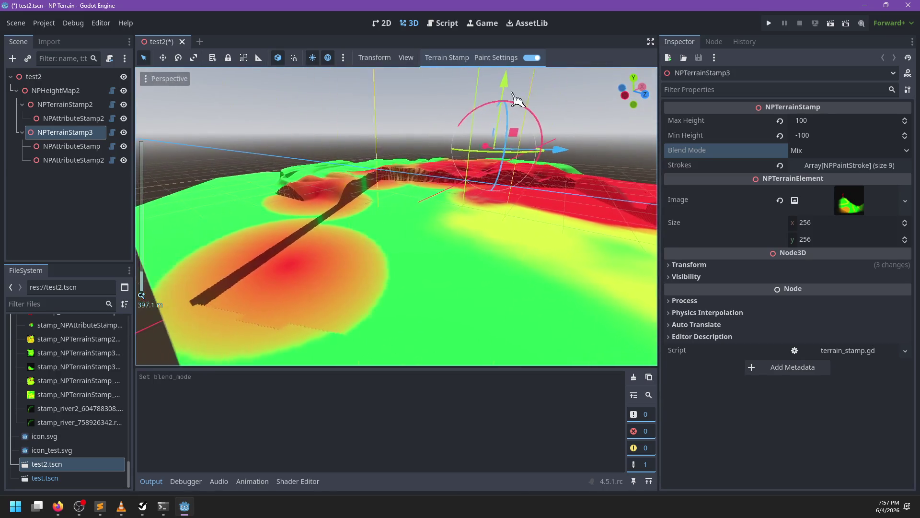
left_click(499, 58)
left_click(559, 143)
left_click(555, 218)
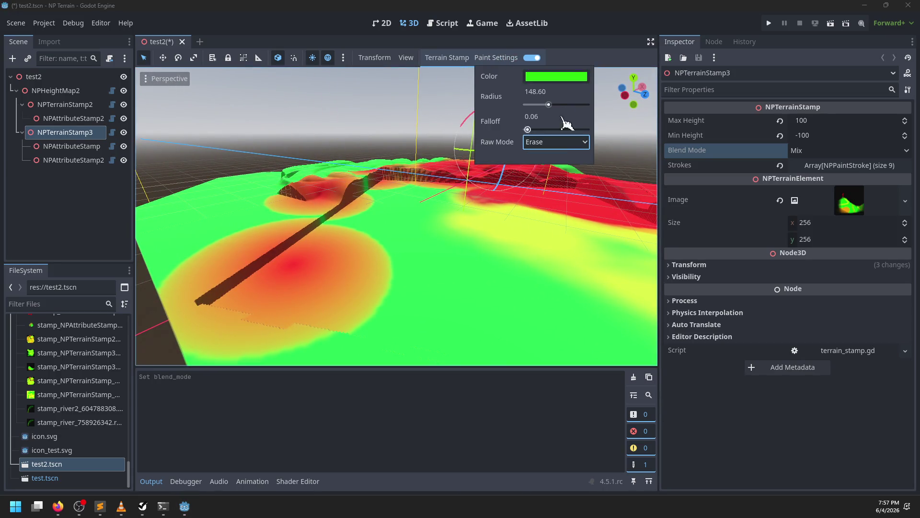
- Erase the dark stroke running along the terrain ridge
mouse_move(395, 182)
left_mouse_down()
mouse_move(359, 242)
mouse_move(323, 243)
left_mouse_up()
scroll(323, 242, "up", 2)
left_click(509, 58)
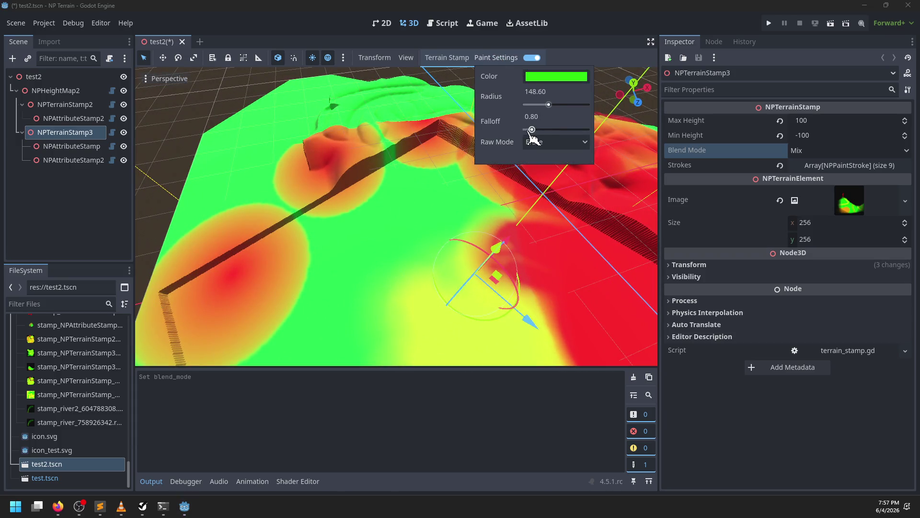
mouse_move(479, 187)
left_mouse_down()
mouse_move(297, 199)
mouse_move(456, 128)
mouse_move(575, 139)
mouse_move(522, 114)
mouse_move(605, 183)
left_mouse_up()
left_click(503, 58)
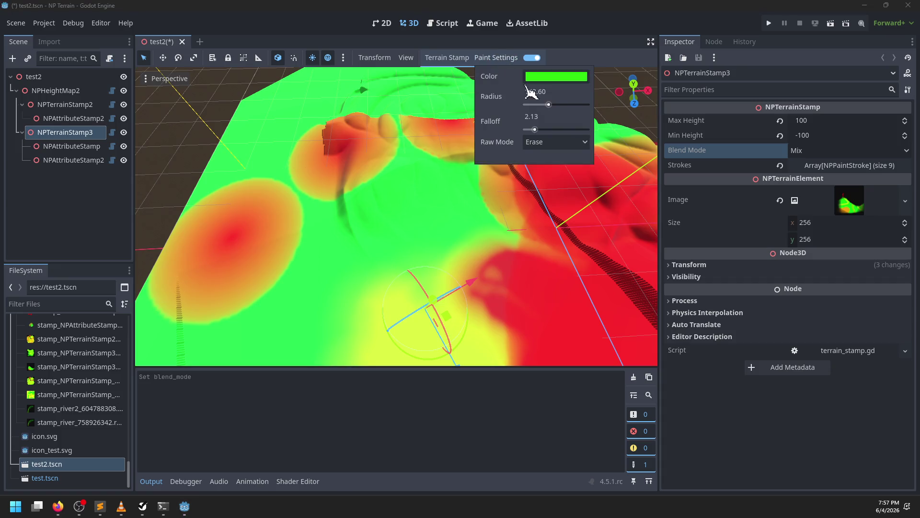
mouse_move(456, 154)
left_mouse_down()
mouse_move(473, 191)
mouse_move(344, 115)
left_mouse_up()
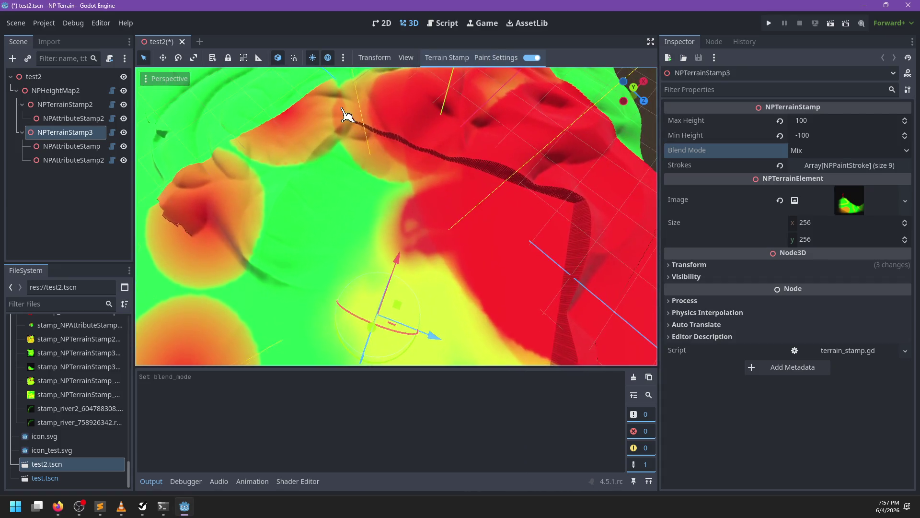
left_click_drag(445, 153, 591, 213)
- Tilt the view to an oblique angle and change the brush colour to red (ff0000)
left_click_drag(585, 267, 546, 148)
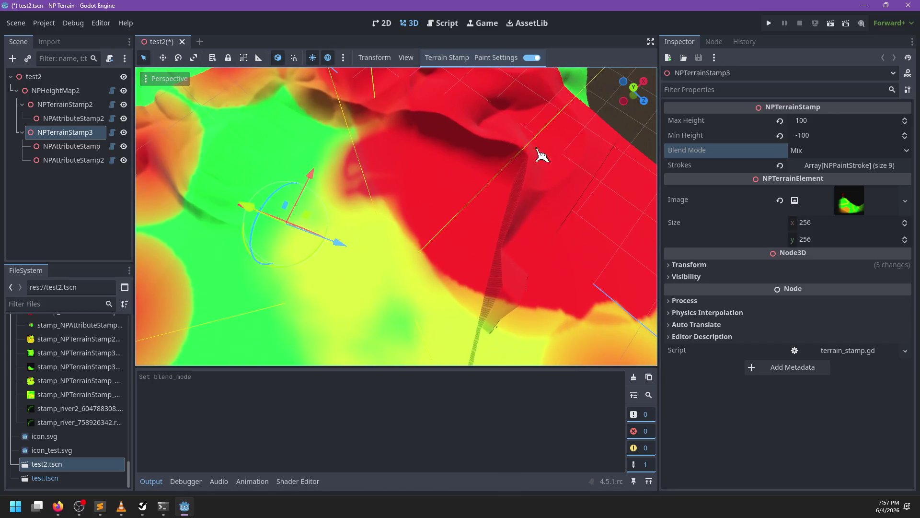
scroll(505, 207, "down", 5)
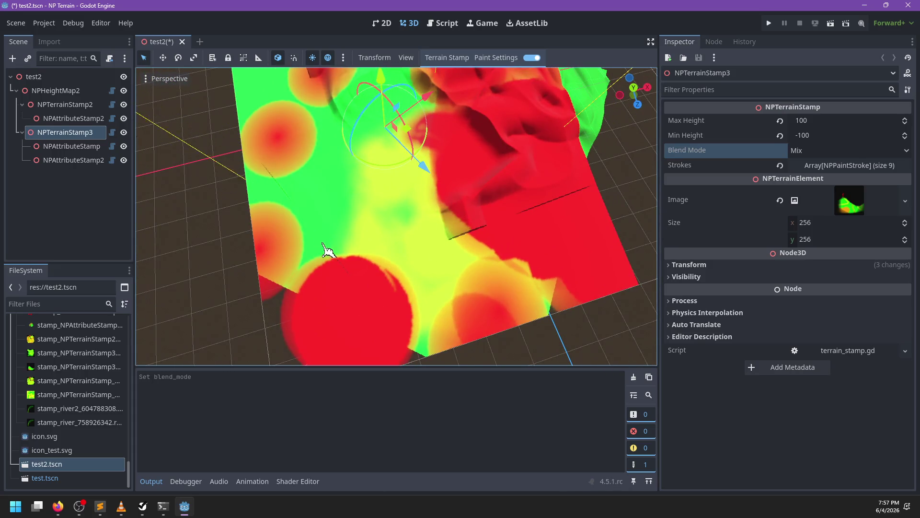
left_click_drag(307, 272, 509, 189)
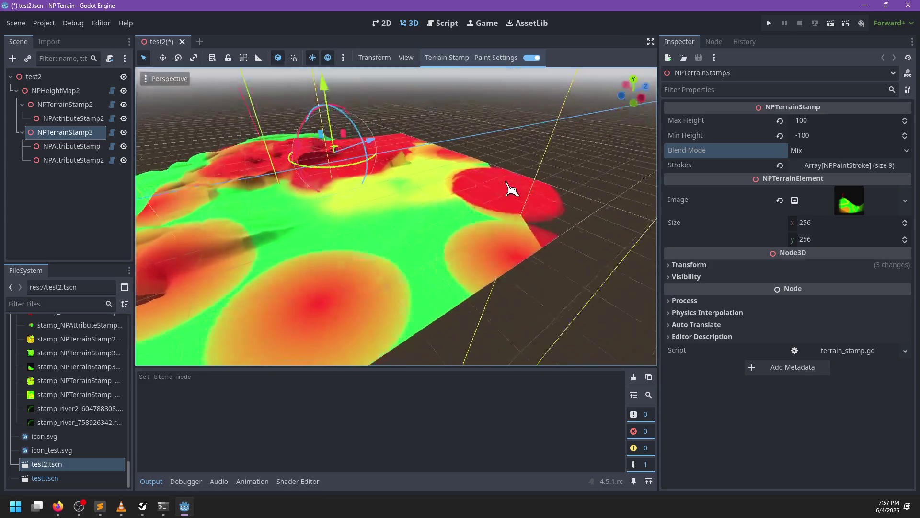
scroll(390, 224, "up", 2)
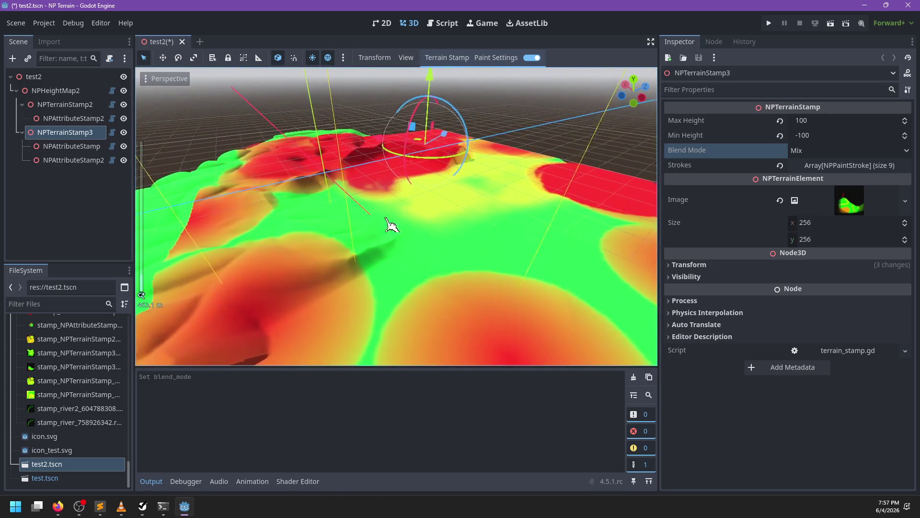
left_click(496, 57)
left_click(556, 77)
left_click_drag(624, 127, 623, 90)
left_click(509, 59)
left_click(511, 58)
left_click(555, 142)
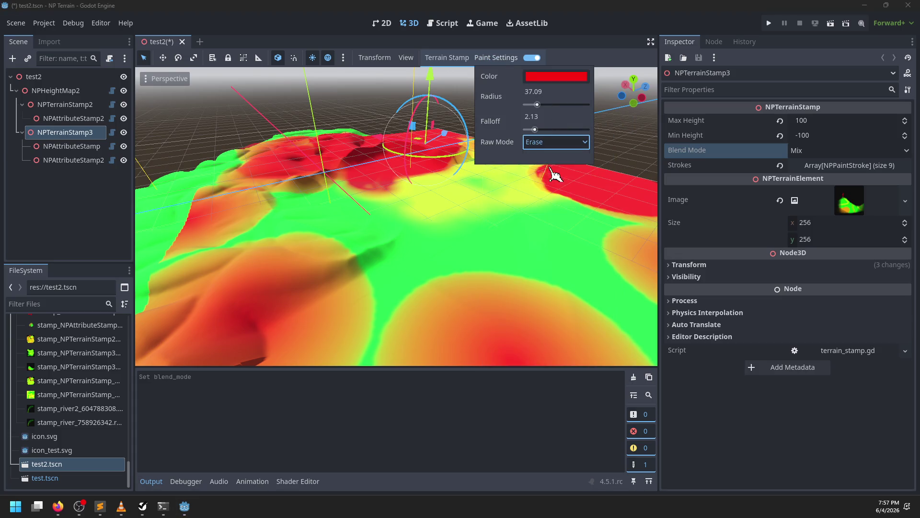
- Raise a tall green wall across the terrain in Add mode, then carve into it with Subtract
left_click(551, 171)
mouse_move(349, 206)
left_mouse_down()
mouse_move(381, 240)
mouse_move(479, 227)
mouse_move(442, 173)
mouse_move(314, 174)
mouse_move(522, 74)
left_mouse_up()
left_click(505, 58)
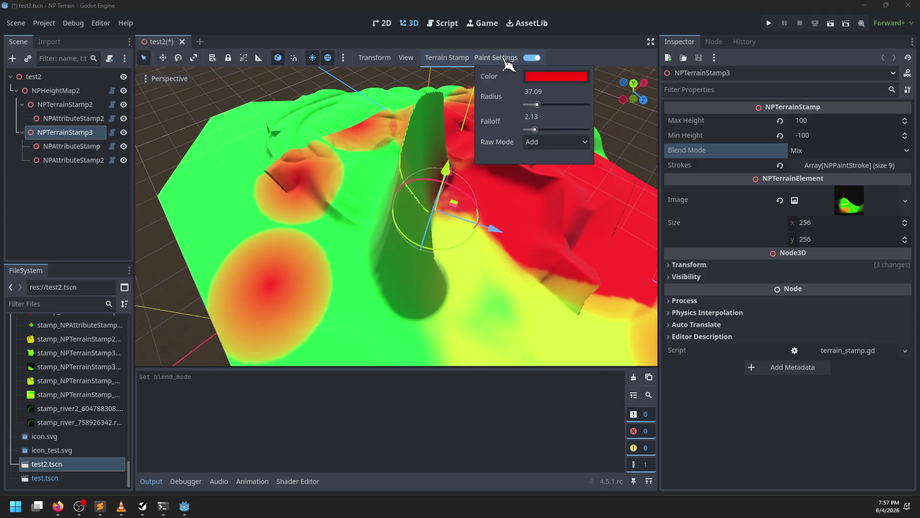
left_click(556, 142)
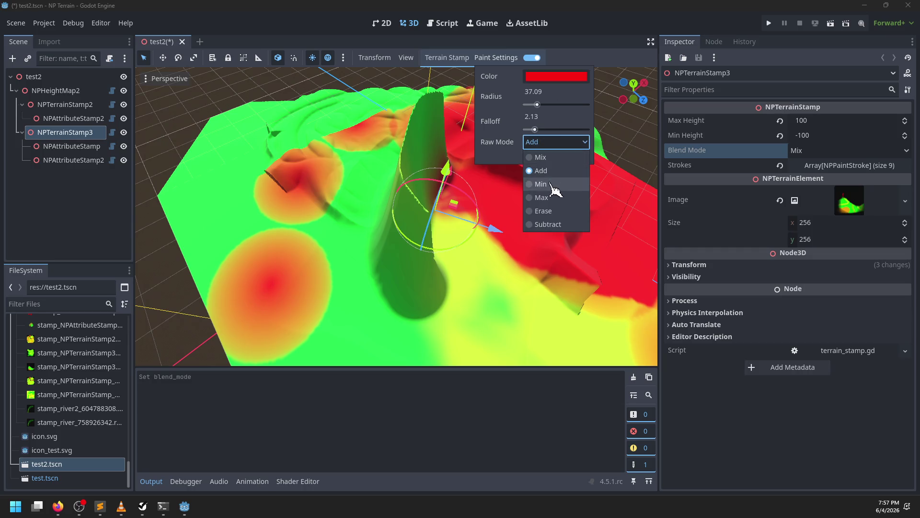
left_click(551, 218)
left_click(496, 58)
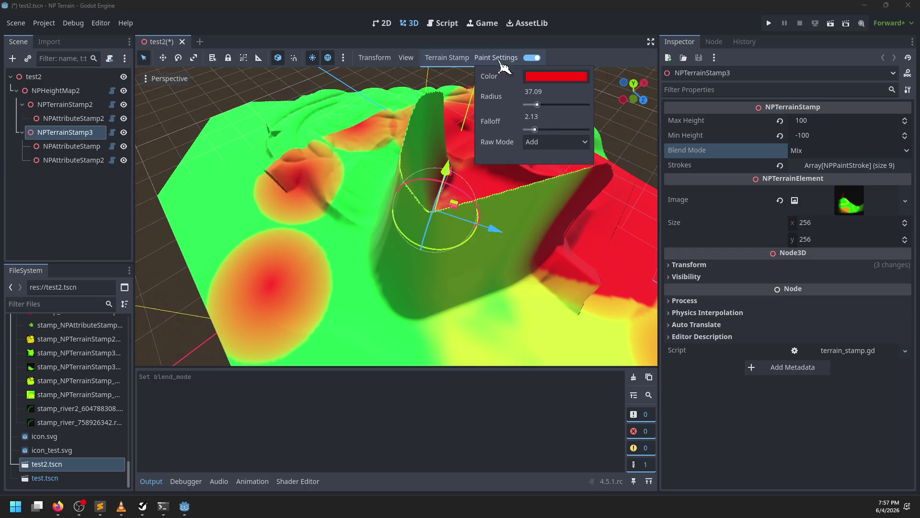
left_click(556, 141)
left_click(551, 218)
left_click(574, 236)
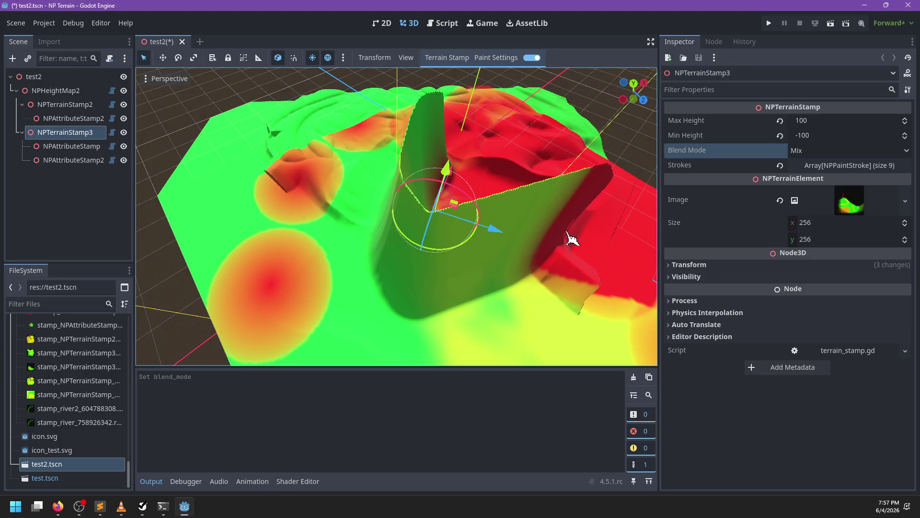
mouse_move(594, 206)
left_mouse_down()
mouse_move(475, 286)
mouse_move(499, 267)
mouse_move(469, 282)
mouse_move(406, 219)
mouse_move(438, 160)
mouse_move(401, 251)
mouse_move(505, 279)
left_mouse_up()
- Switch the raw mode to Erase and erase part of the green wall
left_click(497, 57)
left_click(556, 142)
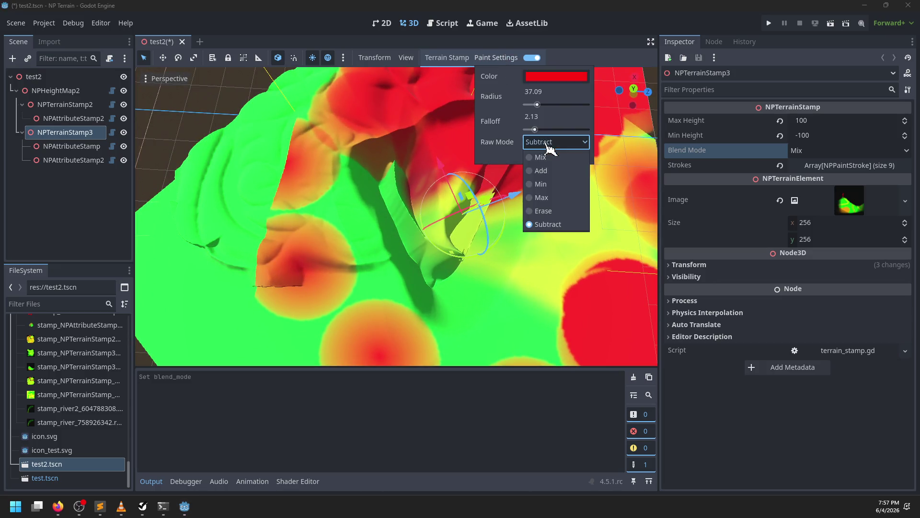
left_click(559, 213)
left_click(499, 270)
mouse_move(504, 261)
left_mouse_down()
mouse_move(434, 304)
mouse_move(432, 232)
mouse_move(442, 230)
mouse_move(410, 274)
mouse_move(405, 180)
mouse_move(413, 177)
mouse_move(458, 300)
mouse_move(479, 199)
mouse_move(499, 186)
mouse_move(513, 86)
left_mouse_up()
left_click(498, 57)
left_click(556, 76)
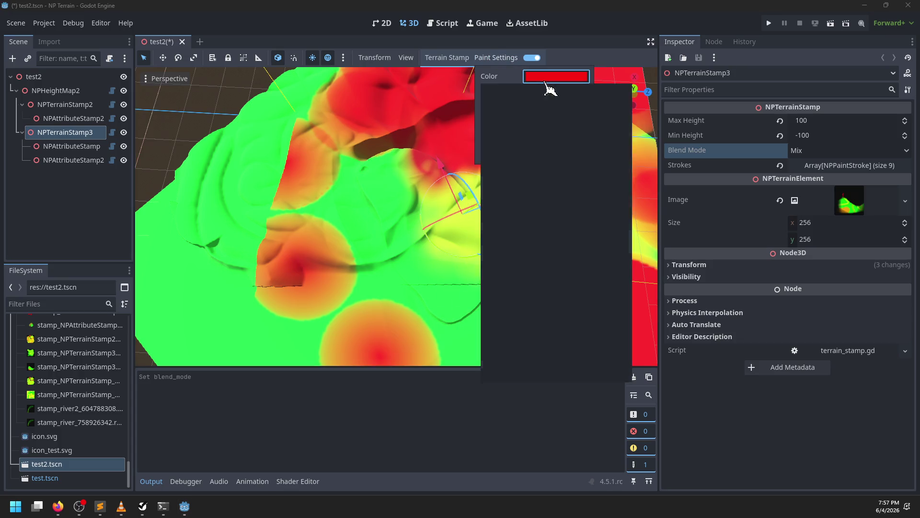
- Make the brush green and paint raised green terrain around the centre
left_click(625, 136)
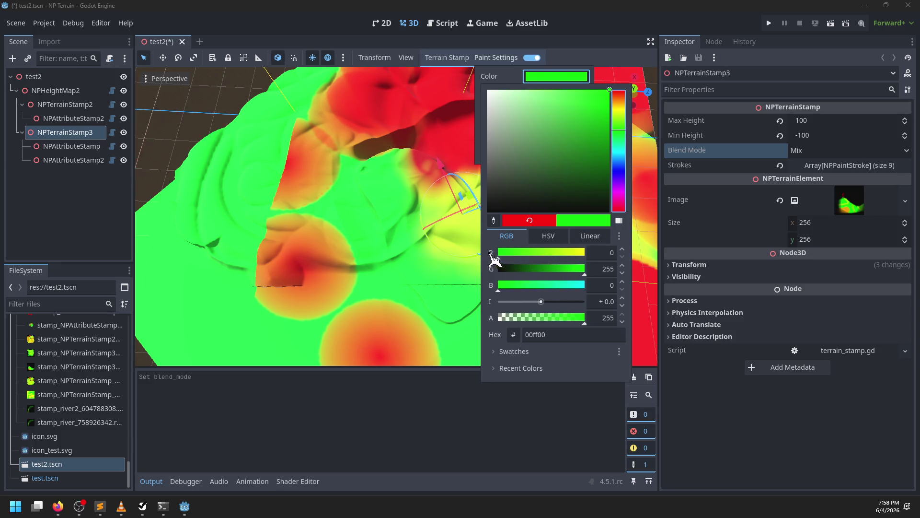
left_click(542, 77)
left_click(556, 143)
left_click(551, 175)
mouse_move(410, 226)
left_mouse_down()
mouse_move(430, 305)
mouse_move(469, 294)
mouse_move(473, 257)
mouse_move(397, 263)
mouse_move(408, 224)
mouse_move(403, 197)
mouse_move(437, 179)
mouse_move(470, 214)
left_mouse_up()
scroll(388, 259, "down", 3)
mouse_move(387, 259)
left_mouse_down()
mouse_move(487, 246)
mouse_move(469, 281)
mouse_move(487, 195)
mouse_move(445, 192)
mouse_move(411, 170)
mouse_move(351, 249)
mouse_move(470, 291)
mouse_move(551, 214)
mouse_move(449, 204)
left_mouse_up()
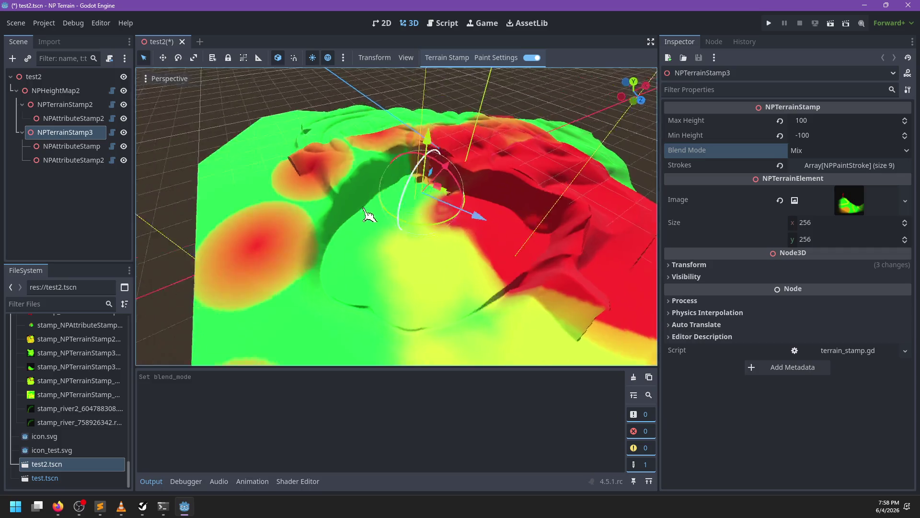
scroll(420, 209, "up", 3)
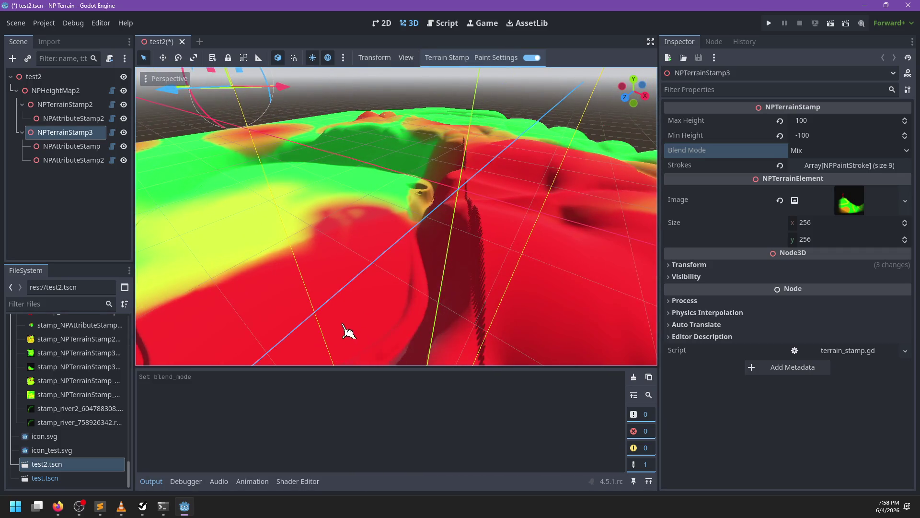
- Set the raw paint mode back to Erase
left_click(496, 58)
left_click(547, 142)
left_click(557, 221)
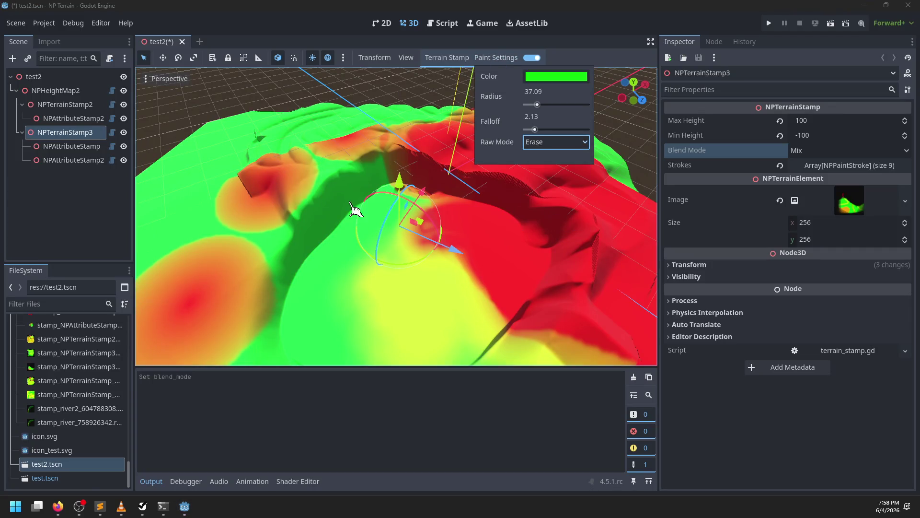
- Carve a smooth valley along the dark stripe and view it from lower down
mouse_move(416, 179)
left_mouse_down()
mouse_move(390, 156)
mouse_move(534, 199)
mouse_move(591, 324)
mouse_move(577, 219)
left_mouse_up()
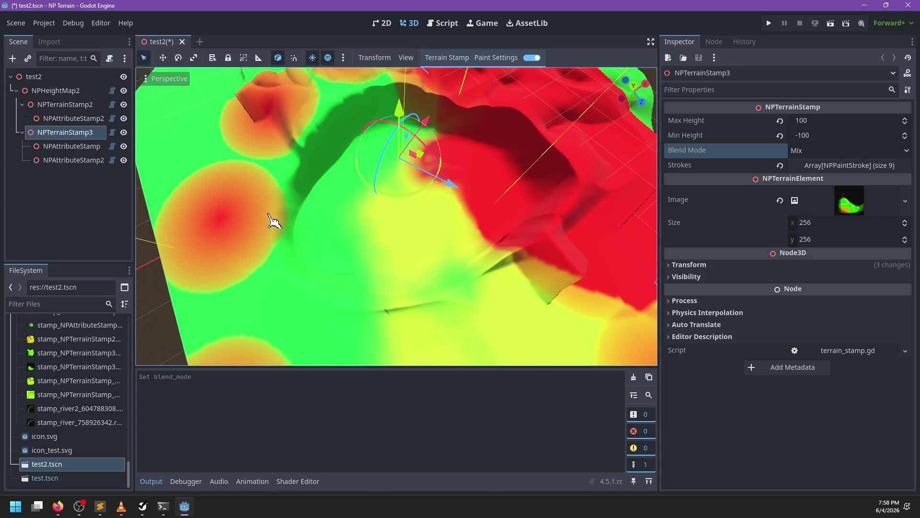
mouse_move(574, 259)
left_mouse_down()
mouse_move(499, 189)
mouse_move(437, 185)
mouse_move(503, 62)
left_mouse_up()
left_click(496, 58)
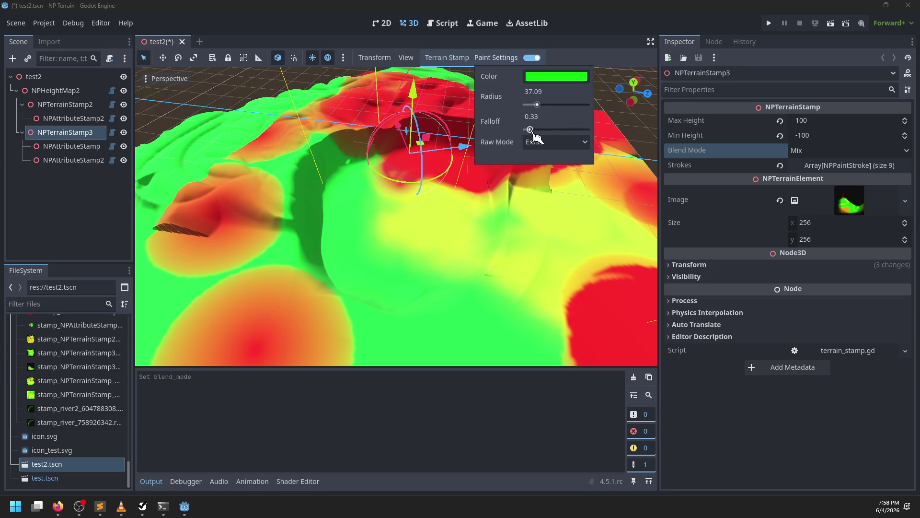
- Make the brush semi-transparent red (ff00006f) and switch the raw mode to Add
left_click(556, 76)
left_click(619, 114)
left_click(620, 91)
left_click_drag(567, 314, 538, 318)
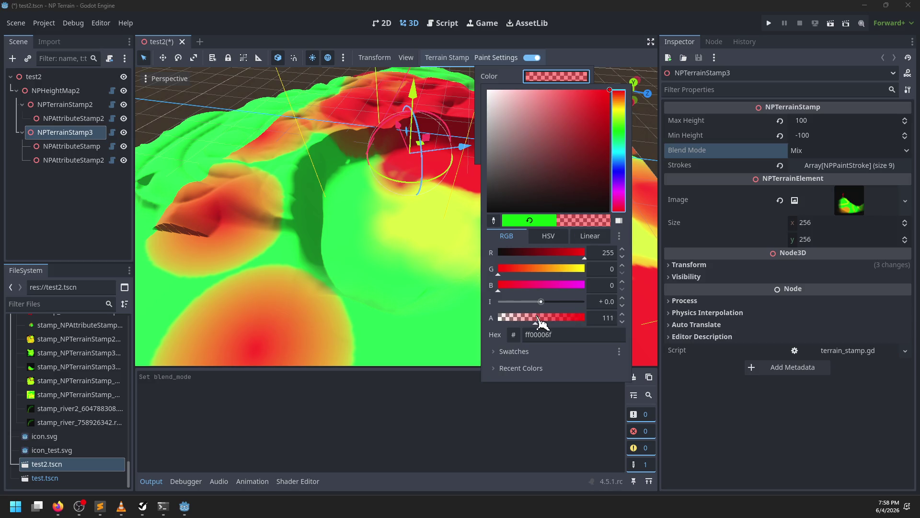
left_click_drag(431, 259, 376, 245)
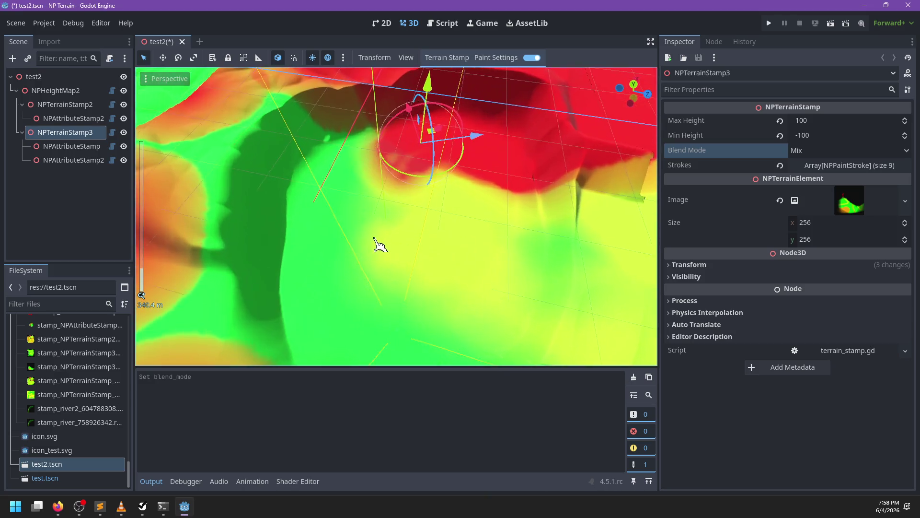
left_click(503, 58)
left_click(550, 144)
left_click(552, 172)
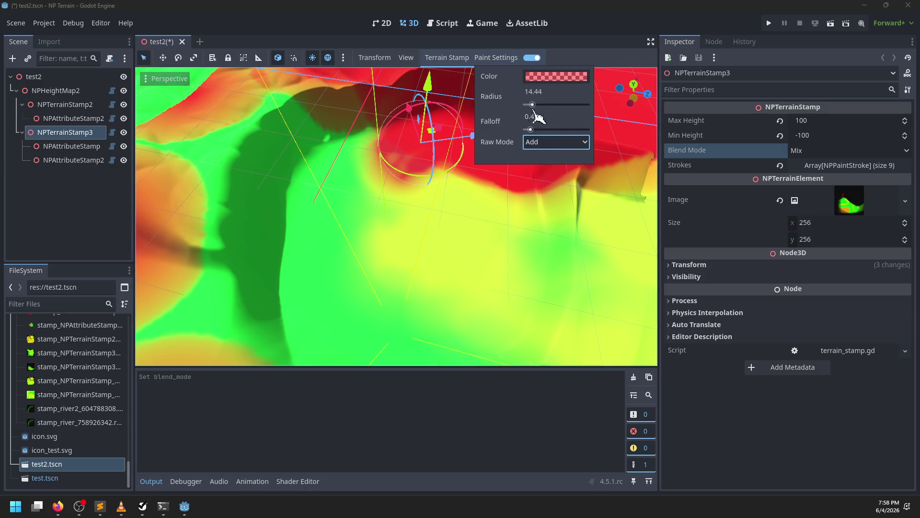
- With radius 14.44, paint a winding stroke that raises a ring-shaped mound at the terrain's centre
left_click(506, 59)
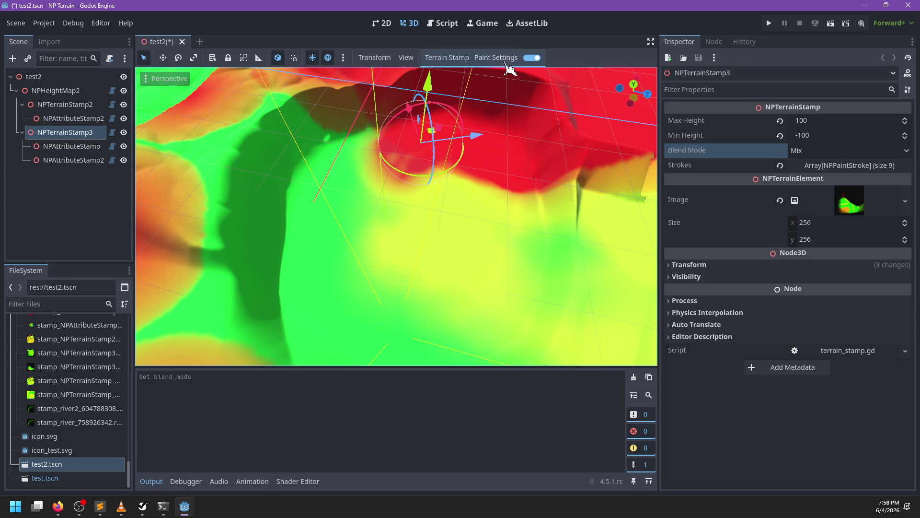
mouse_move(370, 274)
left_mouse_down()
mouse_move(422, 211)
mouse_move(366, 240)
mouse_move(326, 202)
mouse_move(401, 172)
mouse_move(509, 199)
mouse_move(468, 309)
mouse_move(441, 258)
mouse_move(513, 216)
mouse_move(472, 211)
mouse_move(465, 239)
mouse_move(475, 252)
mouse_move(482, 230)
left_mouse_up()
left_click(501, 58)
- Switch the raw mode to Subtract and lower the brush colour's opacity further
left_click(552, 142)
left_click(551, 224)
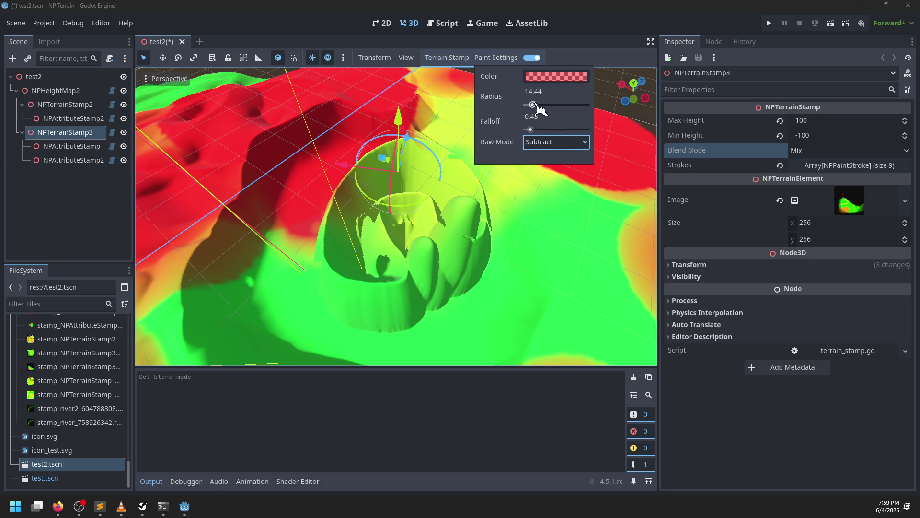
left_click(549, 77)
left_click_drag(537, 316, 513, 318)
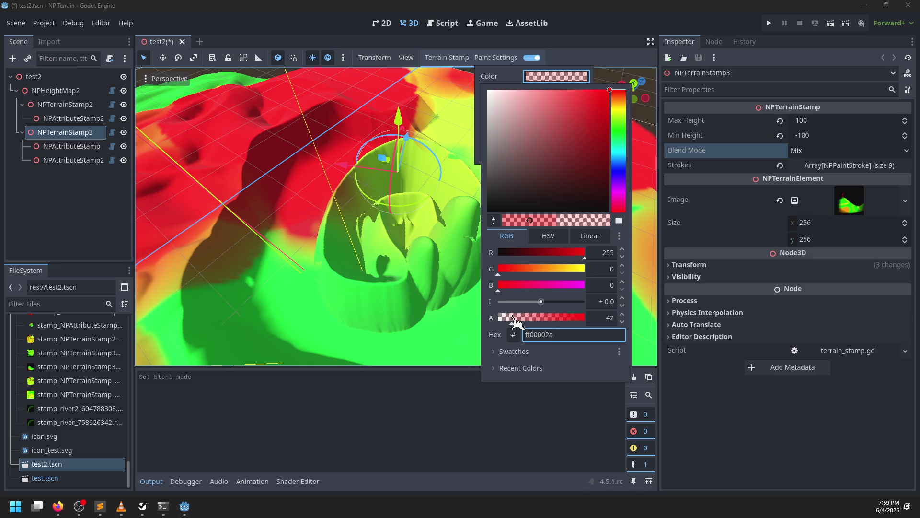
left_click(464, 299)
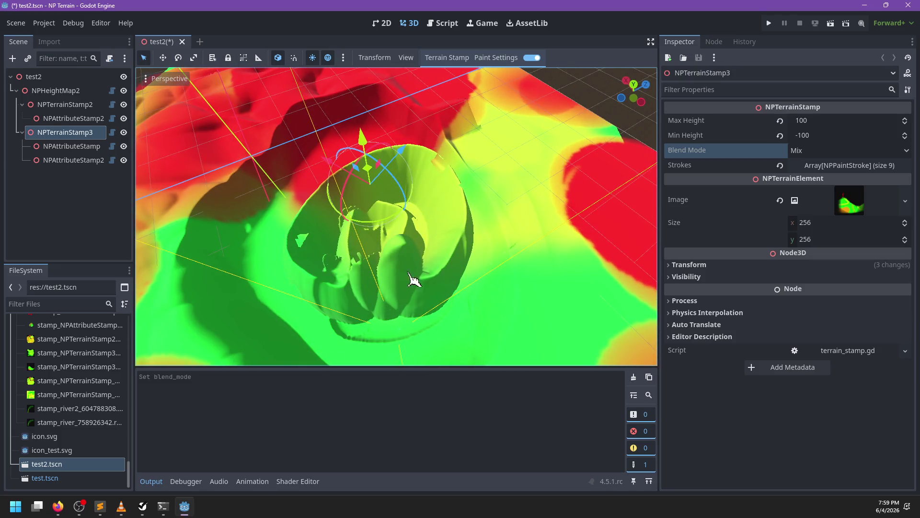
- Carve a jagged hollow into the central mound, then inspect it from a low angle
mouse_move(412, 296)
left_mouse_down()
mouse_move(323, 298)
mouse_move(319, 247)
mouse_move(353, 206)
mouse_move(427, 186)
left_mouse_up()
mouse_move(451, 236)
left_mouse_down()
mouse_move(435, 304)
mouse_move(412, 275)
mouse_move(409, 290)
mouse_move(318, 245)
mouse_move(380, 204)
left_mouse_up()
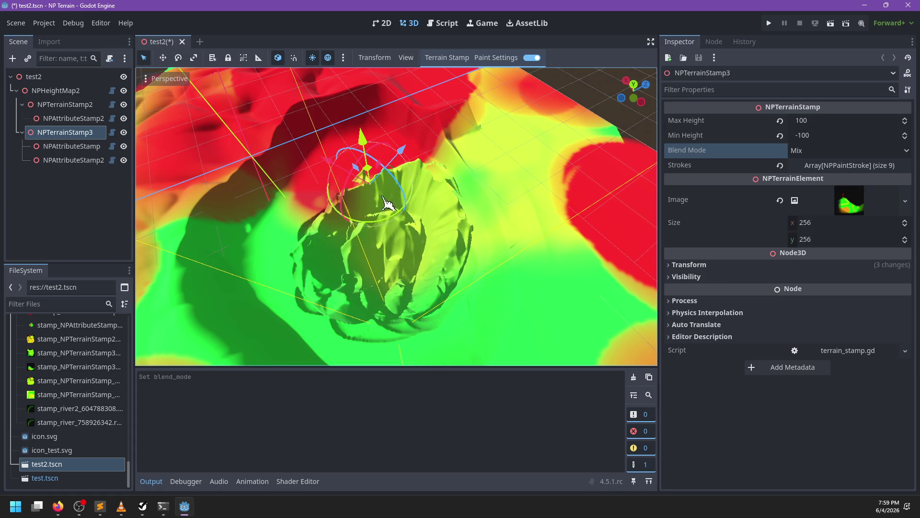
mouse_move(444, 191)
left_mouse_down()
mouse_move(444, 275)
mouse_move(460, 215)
mouse_move(404, 181)
mouse_move(301, 220)
mouse_move(400, 297)
mouse_move(458, 298)
mouse_move(402, 246)
mouse_move(319, 264)
mouse_move(366, 283)
mouse_move(401, 240)
mouse_move(396, 264)
mouse_move(437, 228)
mouse_move(444, 248)
mouse_move(342, 243)
mouse_move(421, 192)
mouse_move(329, 312)
mouse_move(376, 280)
mouse_move(499, 263)
mouse_move(436, 199)
left_mouse_up()
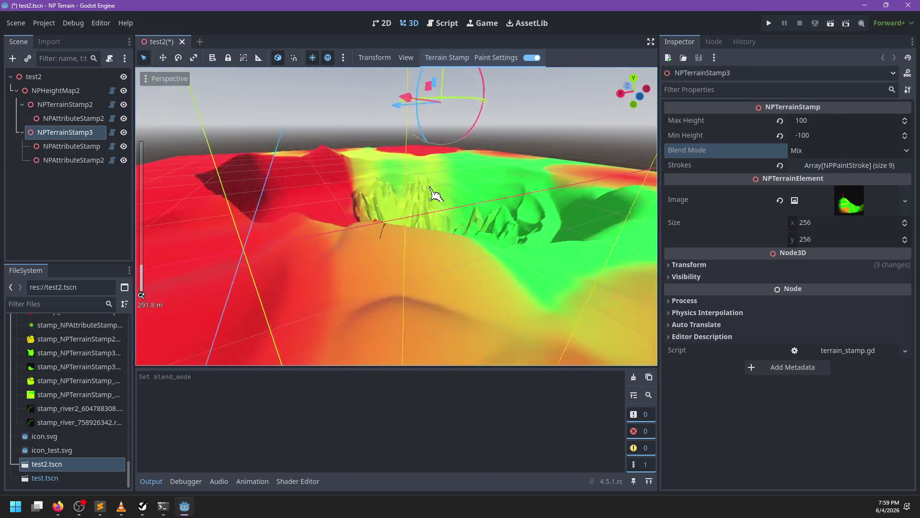
scroll(386, 234, "up", 3)
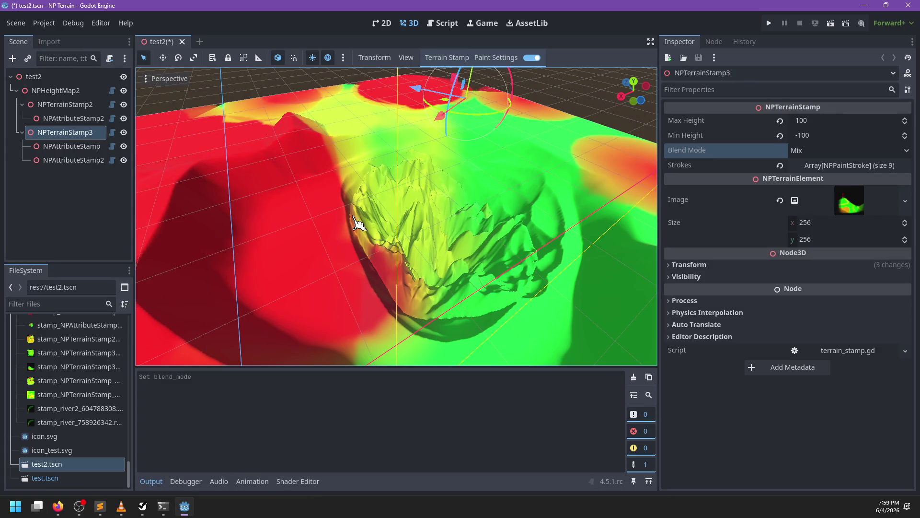
scroll(426, 284, "up", 3)
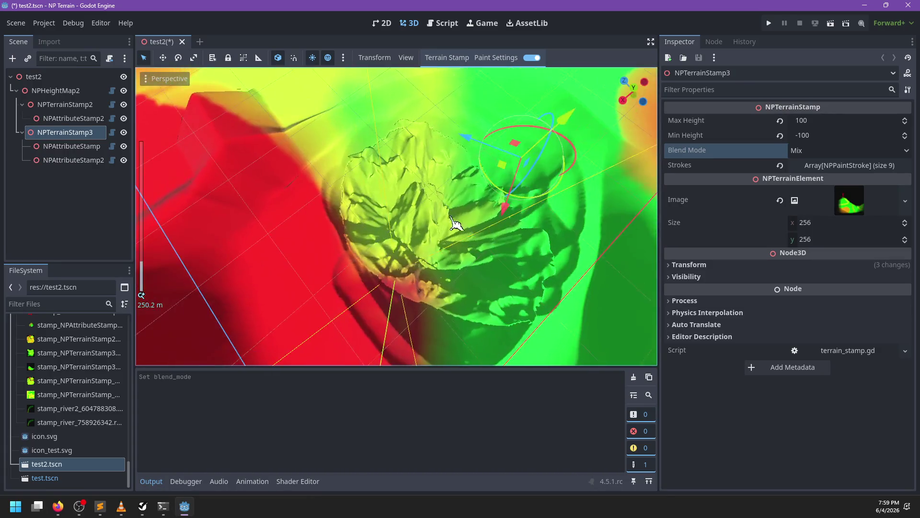
scroll(403, 243, "up", 3)
mouse_move(402, 243)
left_mouse_down()
mouse_move(415, 243)
mouse_move(315, 232)
mouse_move(297, 257)
mouse_move(441, 211)
mouse_move(448, 283)
mouse_move(302, 208)
mouse_move(450, 178)
mouse_move(484, 158)
mouse_move(325, 218)
mouse_move(490, 232)
mouse_move(366, 250)
mouse_move(390, 267)
left_mouse_up()
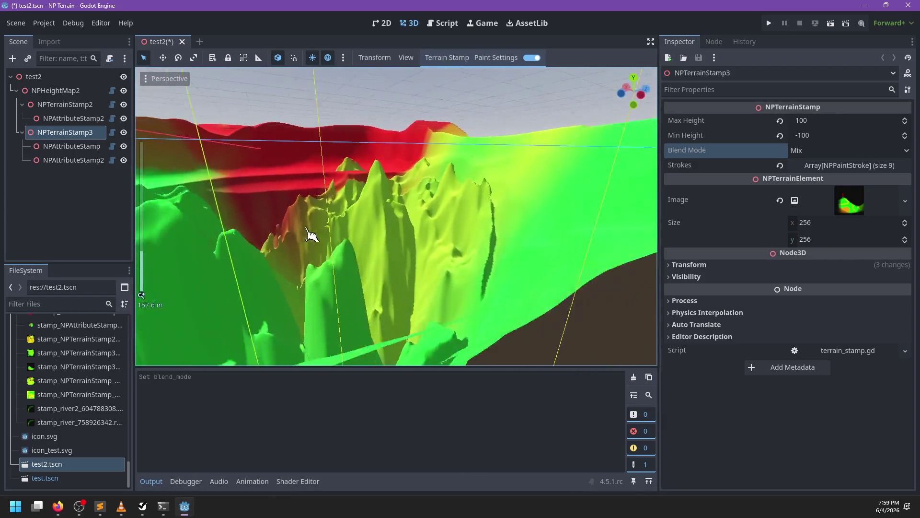
scroll(366, 250, "down", 4)
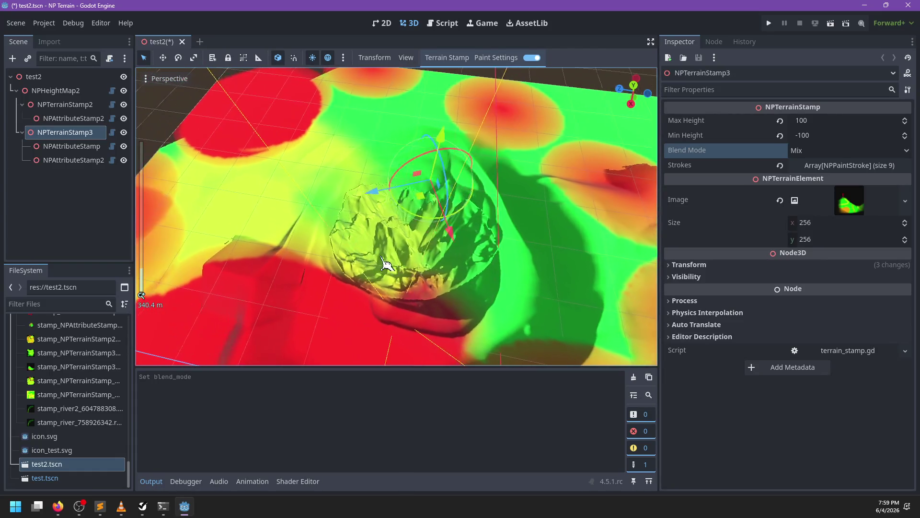
scroll(412, 257, "up", 3)
- Switch the raw blend mode to Mix and pick a translucent green brush colour (56ff0016)
left_click(497, 59)
left_click(496, 59)
left_click(498, 58)
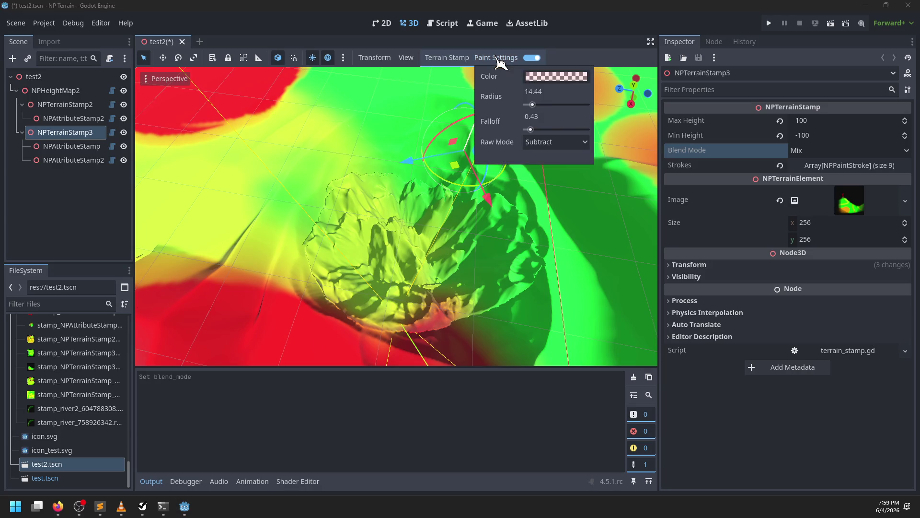
left_click(568, 142)
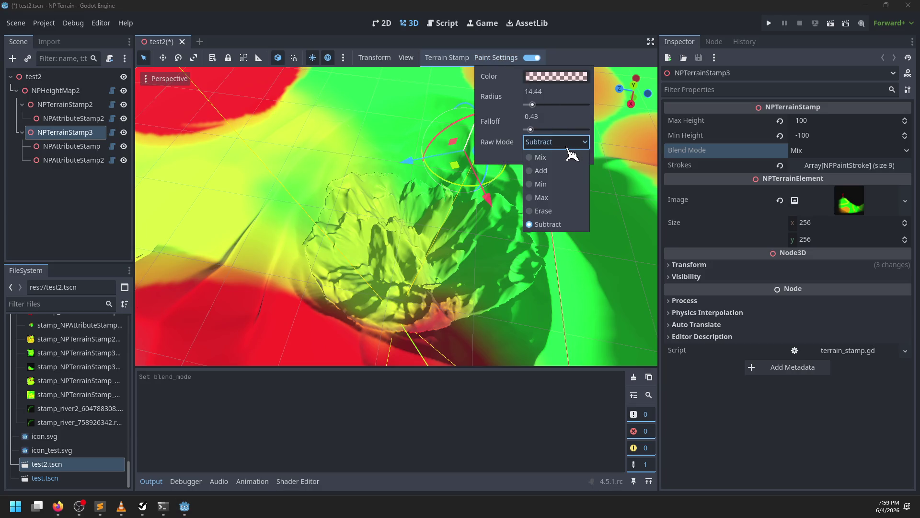
left_click(559, 158)
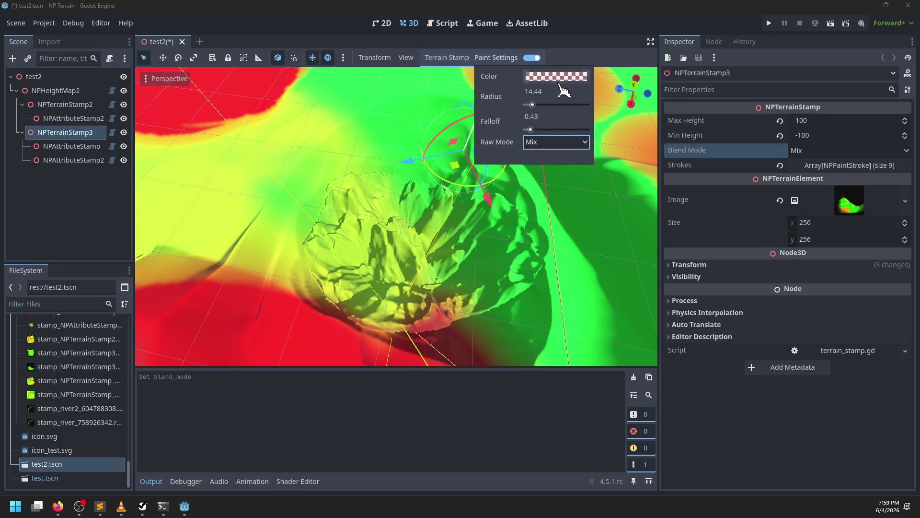
left_click(556, 77)
left_click(619, 124)
left_click(594, 114)
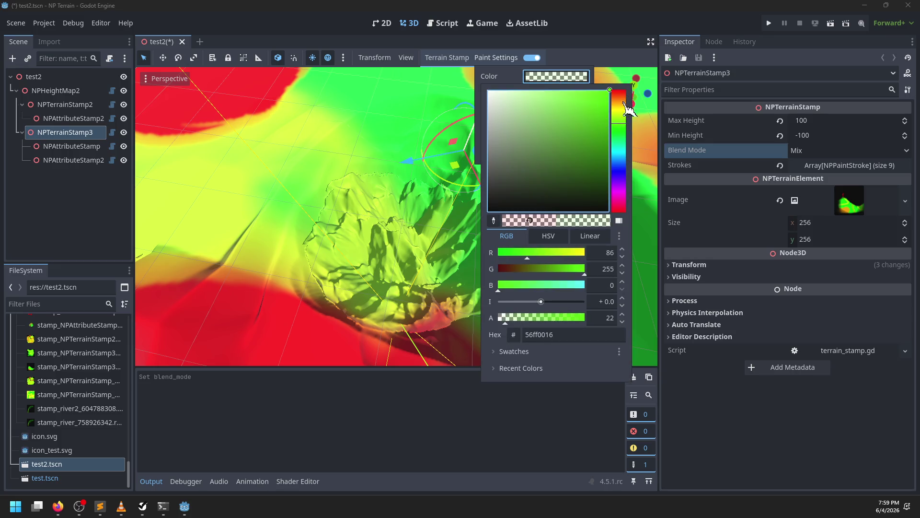
left_click(441, 300)
- Paint new ridges over the mound and along its top edge, then orbit around it
mouse_move(424, 300)
left_mouse_down()
mouse_move(436, 321)
mouse_move(420, 240)
mouse_move(420, 262)
mouse_move(384, 271)
mouse_move(361, 230)
mouse_move(390, 222)
mouse_move(341, 287)
mouse_move(332, 221)
mouse_move(339, 179)
left_mouse_up()
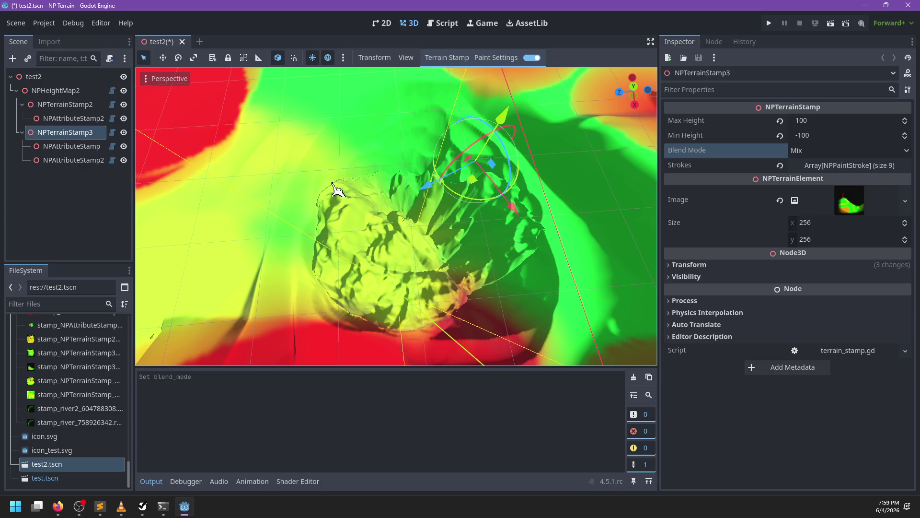
mouse_move(388, 153)
left_mouse_down()
mouse_move(380, 146)
mouse_move(468, 150)
mouse_move(419, 172)
mouse_move(437, 188)
mouse_move(460, 259)
mouse_move(498, 261)
mouse_move(449, 277)
mouse_move(369, 257)
mouse_move(391, 242)
mouse_move(407, 304)
mouse_move(415, 286)
mouse_move(315, 269)
mouse_move(350, 282)
mouse_move(467, 280)
mouse_move(452, 288)
mouse_move(456, 243)
mouse_move(448, 247)
mouse_move(438, 177)
mouse_move(462, 205)
mouse_move(422, 154)
mouse_move(354, 204)
mouse_move(366, 156)
mouse_move(407, 191)
mouse_move(354, 211)
mouse_move(294, 269)
mouse_move(302, 269)
mouse_move(258, 255)
mouse_move(369, 320)
left_mouse_up()
mouse_move(446, 312)
left_mouse_down()
mouse_move(438, 294)
mouse_move(459, 220)
left_mouse_up()
mouse_move(359, 232)
left_mouse_down()
mouse_move(431, 216)
mouse_move(470, 158)
left_mouse_up()
left_click(499, 57)
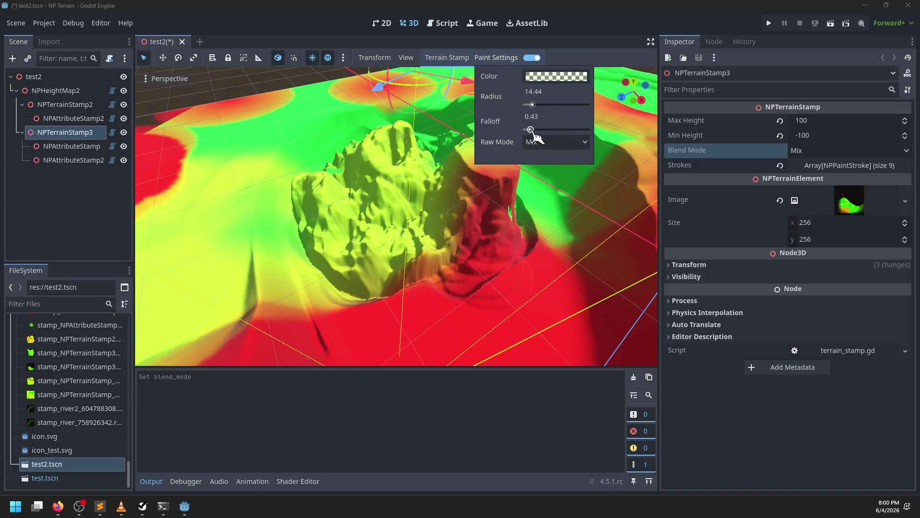
- Switch the brush to a purer green and paint strokes back and forth to flatten the mound
left_click(551, 77)
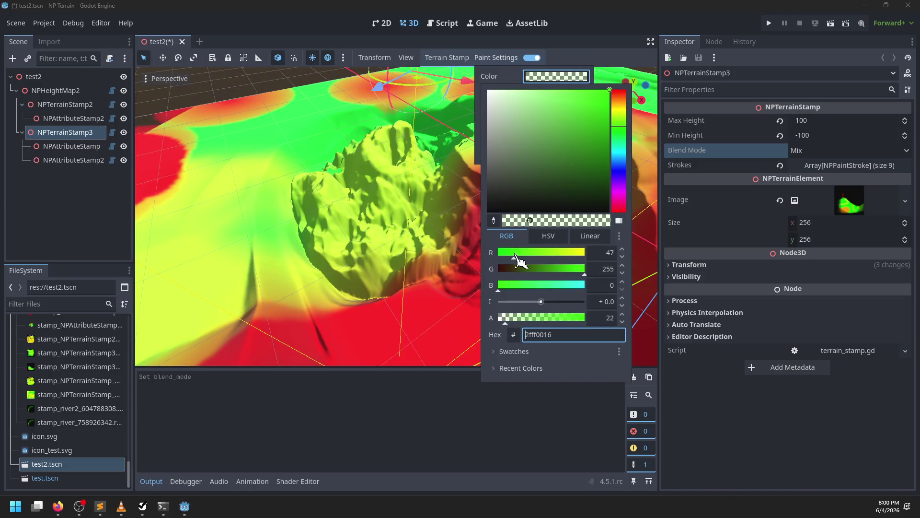
left_click(408, 283)
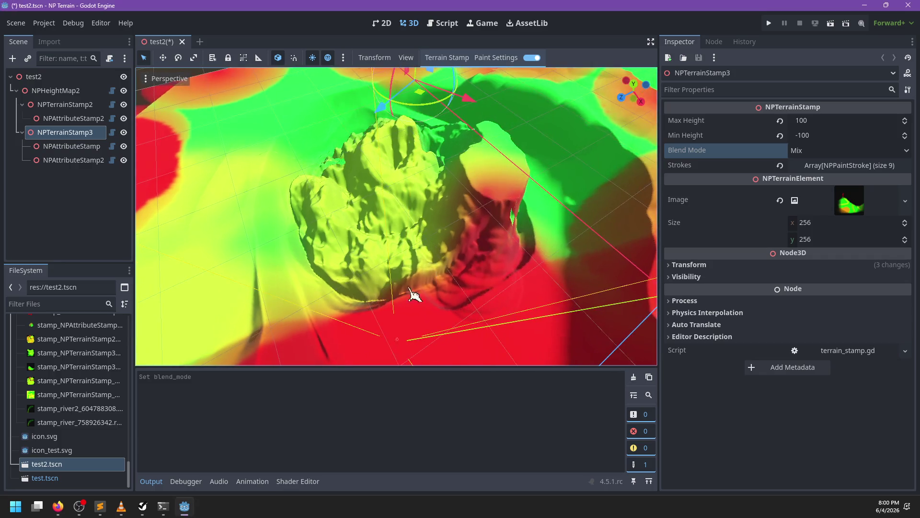
mouse_move(494, 183)
left_mouse_down()
mouse_move(500, 154)
mouse_move(468, 165)
mouse_move(517, 217)
mouse_move(505, 232)
mouse_move(473, 243)
mouse_move(400, 237)
mouse_move(397, 283)
mouse_move(452, 267)
left_mouse_up()
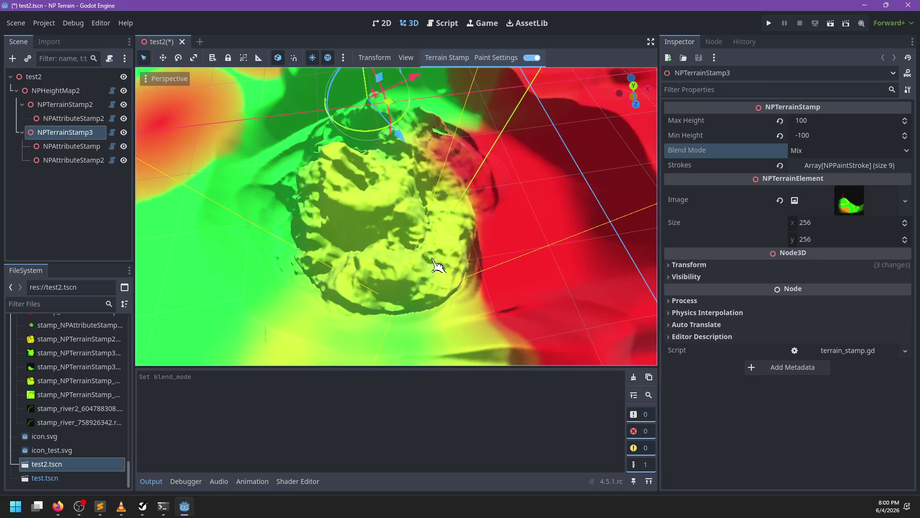
mouse_move(405, 286)
left_mouse_down()
mouse_move(450, 281)
mouse_move(378, 300)
mouse_move(294, 261)
mouse_move(328, 208)
mouse_move(353, 267)
mouse_move(417, 288)
mouse_move(475, 250)
mouse_move(524, 261)
mouse_move(483, 269)
left_mouse_up()
mouse_move(410, 267)
left_mouse_down()
mouse_move(417, 243)
mouse_move(472, 206)
left_mouse_up()
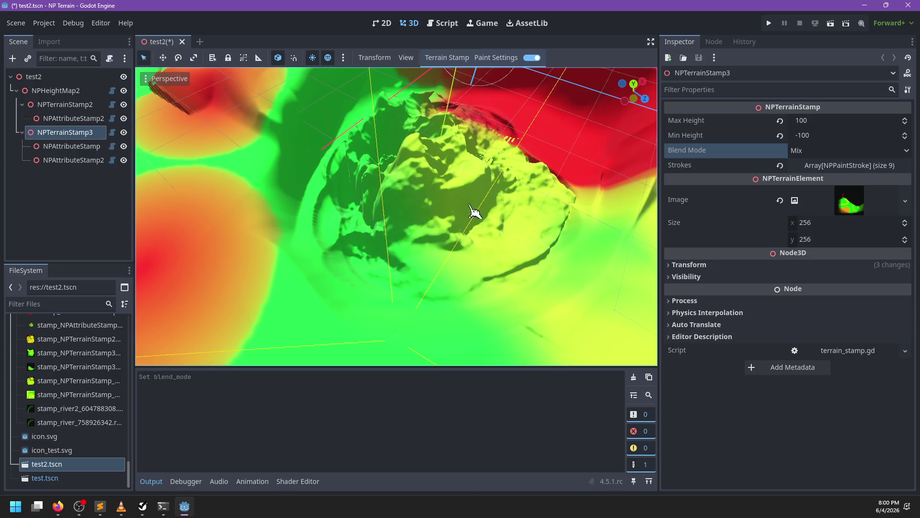
mouse_move(386, 208)
left_mouse_down()
mouse_move(437, 154)
mouse_move(315, 211)
mouse_move(380, 206)
mouse_move(342, 235)
mouse_move(325, 211)
mouse_move(381, 226)
mouse_move(390, 243)
mouse_move(339, 260)
left_mouse_up()
mouse_move(360, 218)
left_mouse_down()
mouse_move(446, 191)
mouse_move(489, 206)
mouse_move(460, 250)
mouse_move(362, 194)
mouse_move(481, 187)
mouse_move(421, 268)
mouse_move(346, 187)
mouse_move(376, 193)
mouse_move(373, 148)
mouse_move(487, 140)
left_mouse_up()
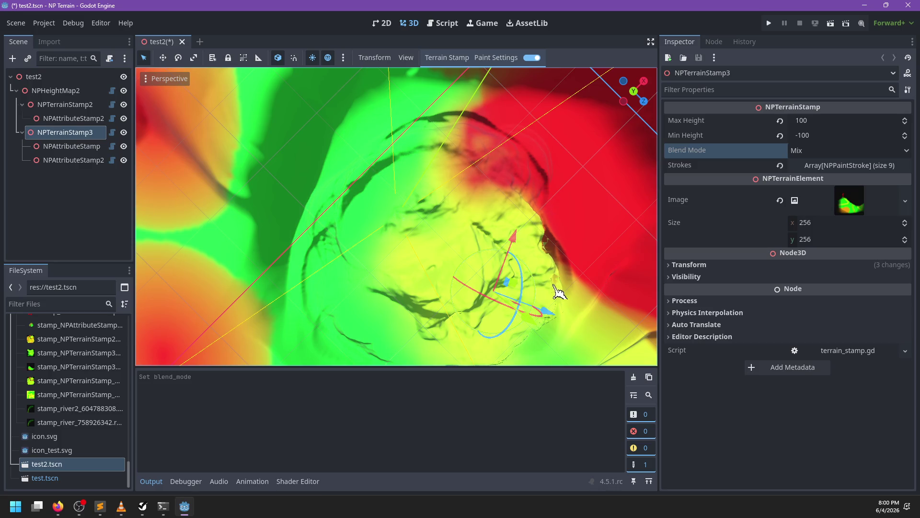
- Orbit and zoom around the terrain to check the green-painted, flattened mound
mouse_move(532, 268)
left_mouse_down()
mouse_move(452, 246)
mouse_move(345, 235)
left_mouse_up()
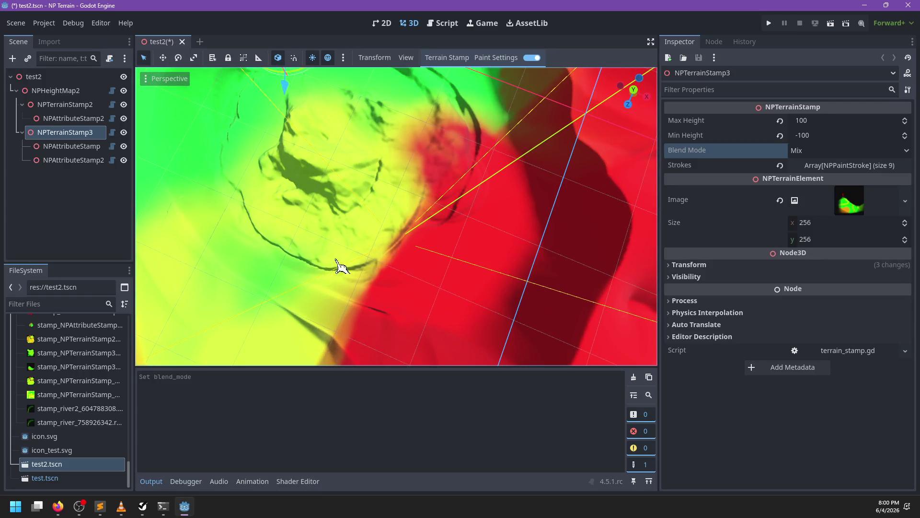
mouse_move(254, 244)
left_mouse_down()
mouse_move(315, 253)
mouse_move(339, 298)
left_mouse_up()
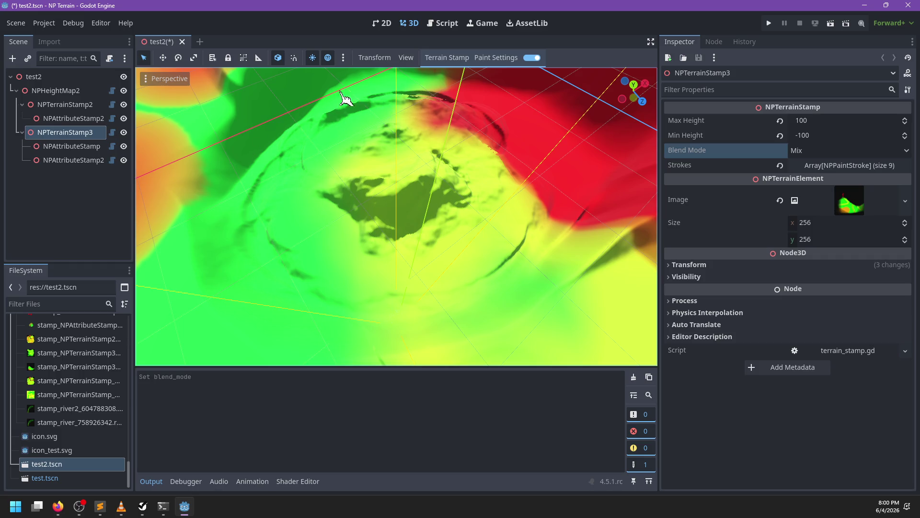
mouse_move(418, 98)
left_mouse_down()
mouse_move(399, 127)
mouse_move(425, 165)
left_mouse_up()
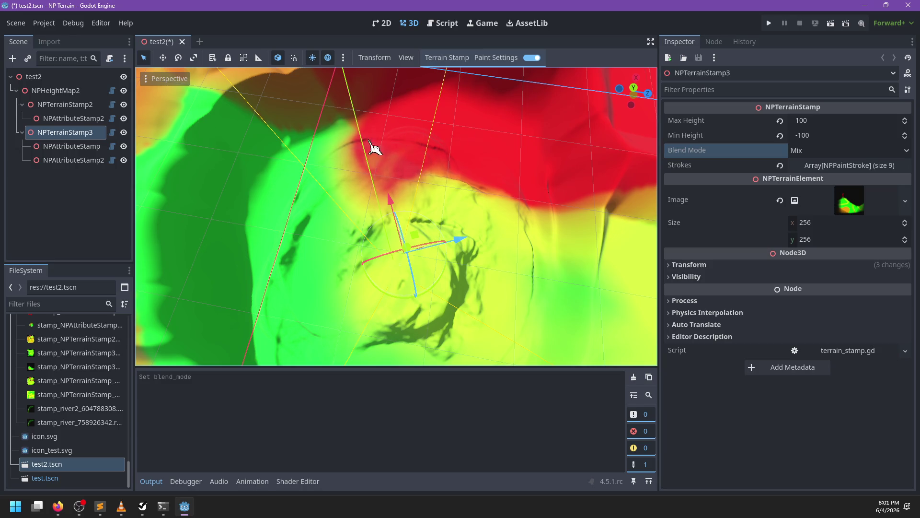
mouse_move(270, 254)
left_mouse_down()
mouse_move(335, 253)
mouse_move(538, 197)
mouse_move(455, 72)
mouse_move(460, 65)
left_mouse_up()
left_click(460, 65)
left_click(460, 65)
mouse_move(463, 196)
left_mouse_down()
mouse_move(376, 257)
mouse_move(404, 165)
left_mouse_up()
left_click_drag(328, 229, 403, 261)
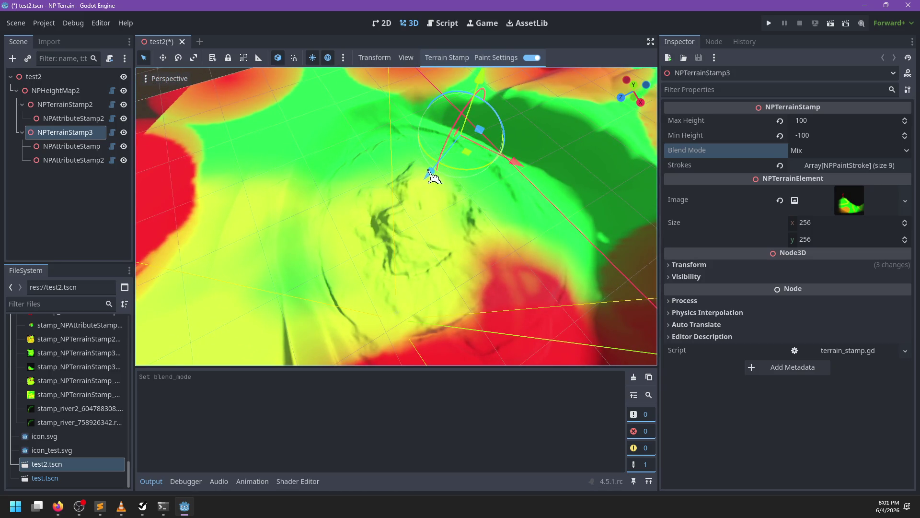
mouse_move(329, 238)
left_mouse_down()
mouse_move(521, 185)
mouse_move(451, 121)
left_mouse_up()
- Change the brush colour from green to a nearly transparent red, ff000004
left_click(493, 58)
left_click(544, 77)
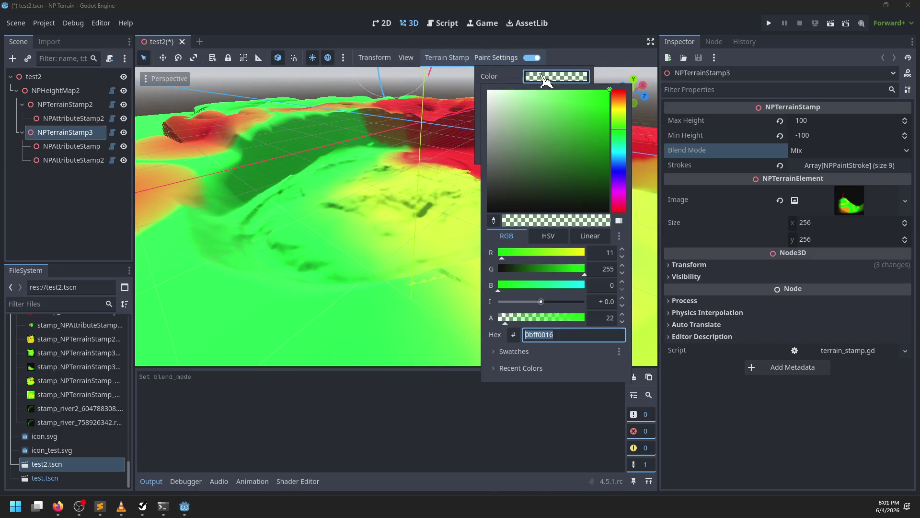
left_click_drag(628, 122, 626, 94)
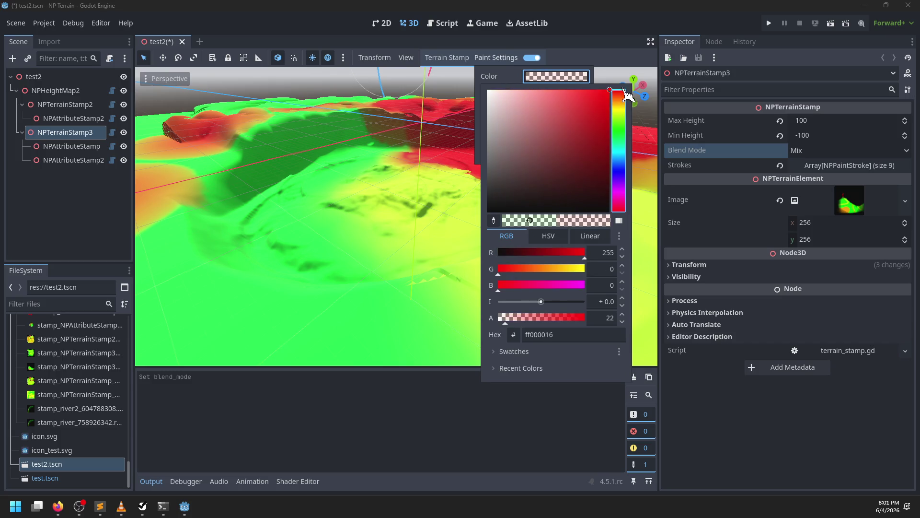
left_click(559, 81)
left_click(560, 81)
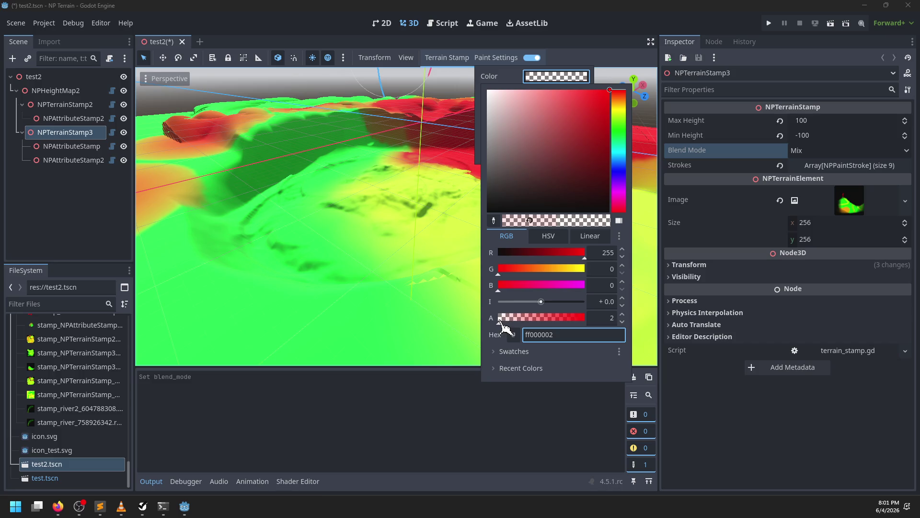
left_click(554, 81)
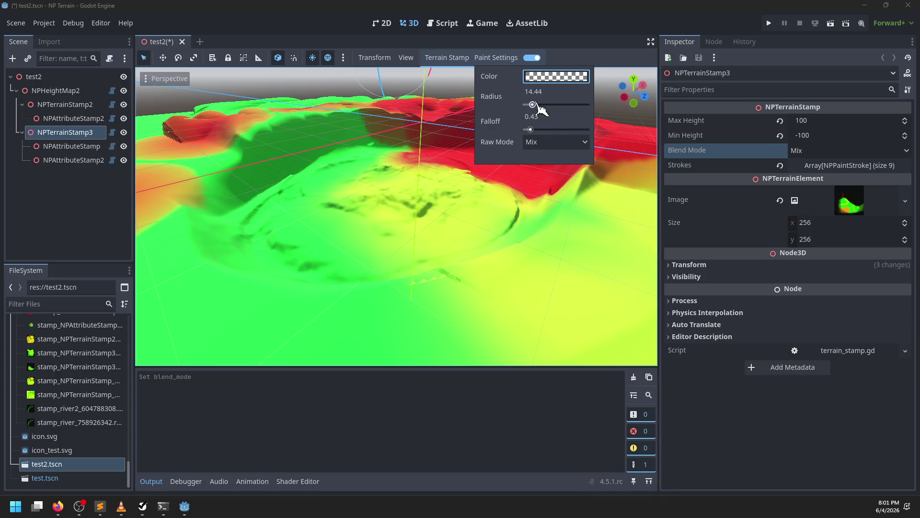
- Switch the brush to a different raw blend mode
left_click(545, 142)
left_click(551, 170)
left_click(328, 227)
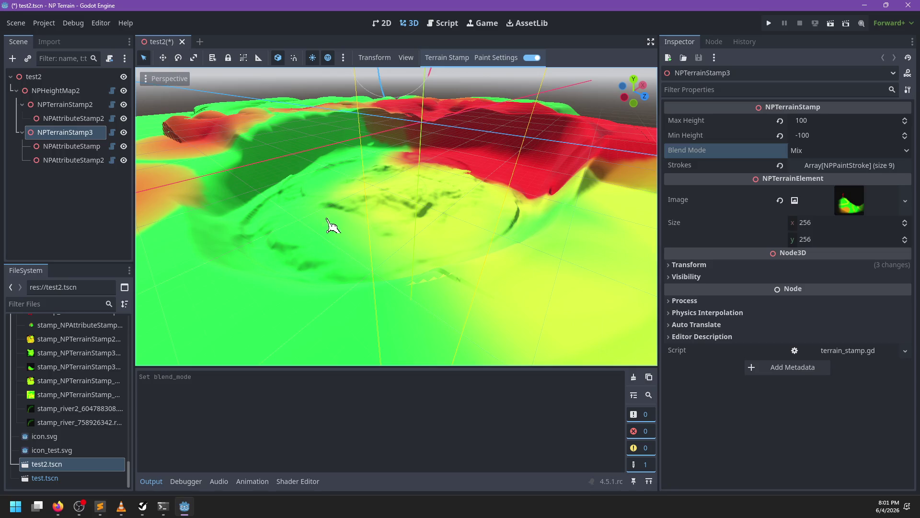
scroll(420, 197, "up", 5)
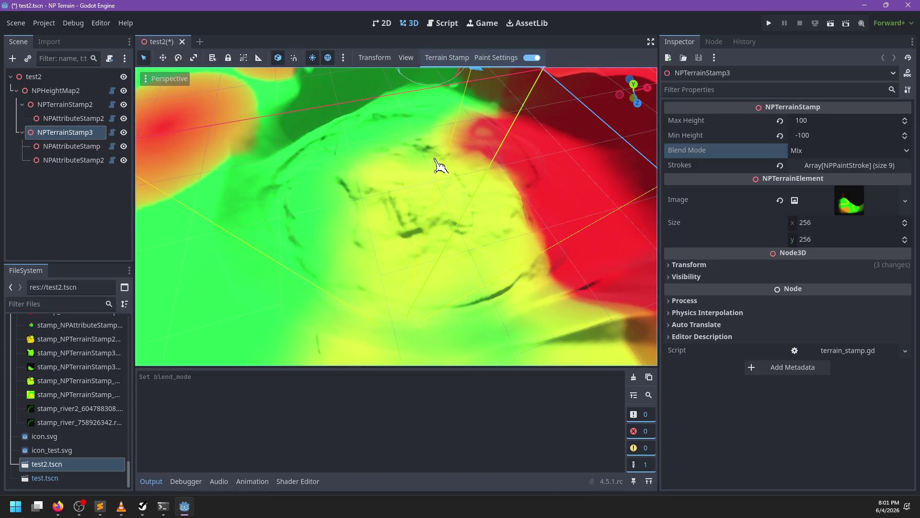
- Paint faint dark red strokes over the central mound
left_click(498, 58)
left_click(541, 77)
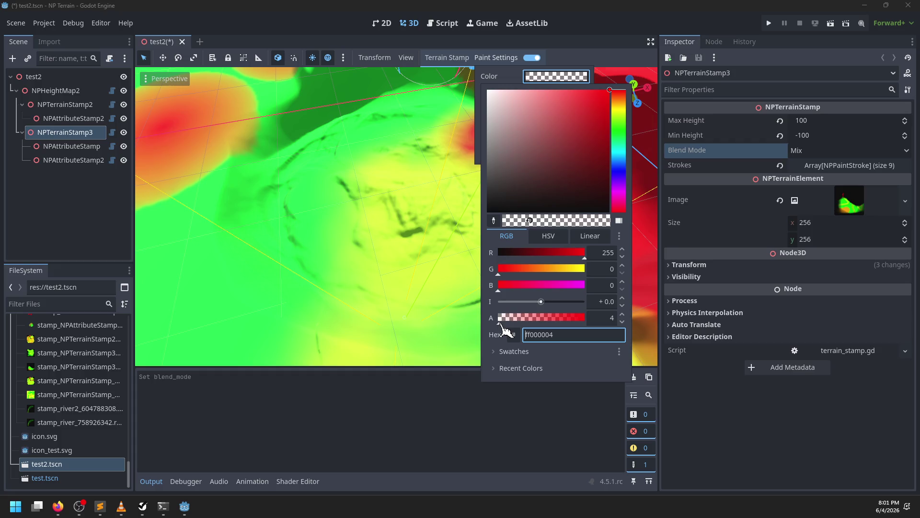
left_click(410, 257)
mouse_move(400, 226)
left_mouse_down()
mouse_move(392, 172)
mouse_move(347, 211)
mouse_move(403, 204)
mouse_move(354, 263)
left_mouse_up()
mouse_move(438, 214)
left_mouse_down()
mouse_move(331, 230)
mouse_move(376, 203)
mouse_move(363, 164)
mouse_move(257, 220)
mouse_move(383, 202)
left_mouse_up()
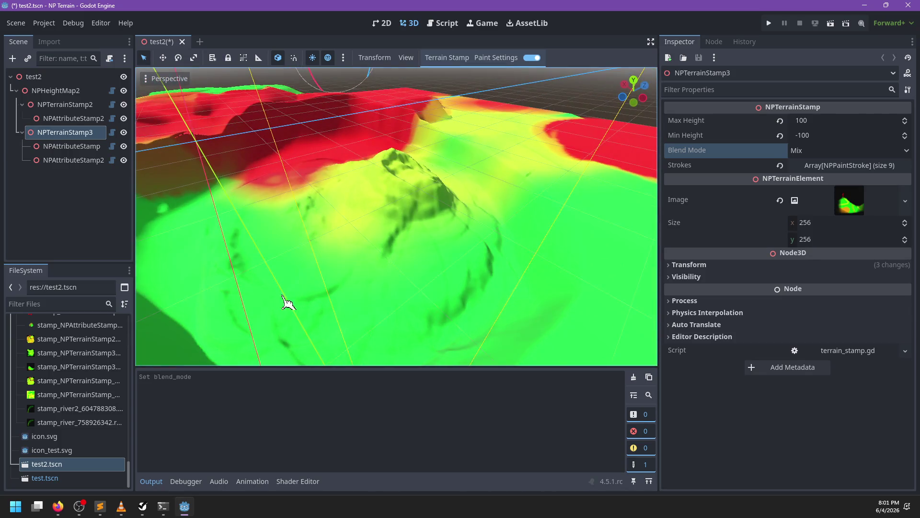
mouse_move(263, 263)
left_mouse_down()
mouse_move(397, 222)
mouse_move(445, 139)
left_mouse_up()
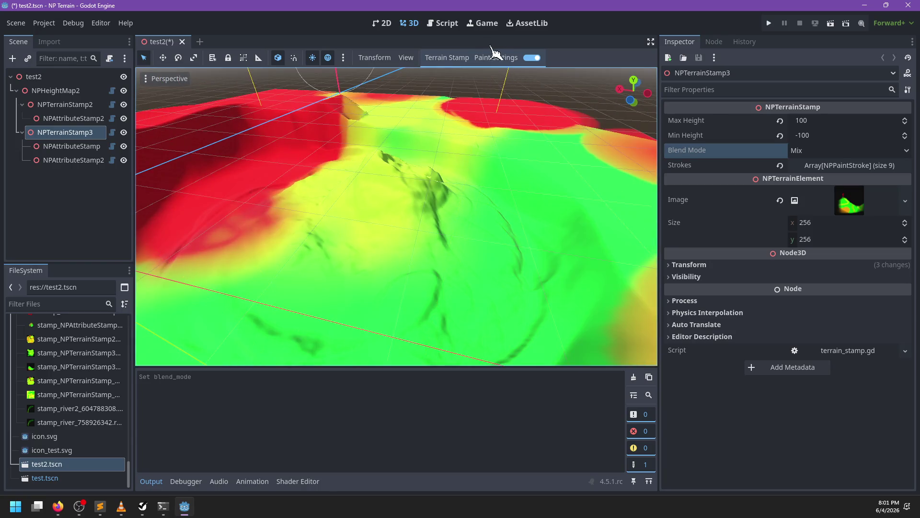
- Orbit around the painted terrain peak from several angles, including top-down and low side views
left_click(517, 60)
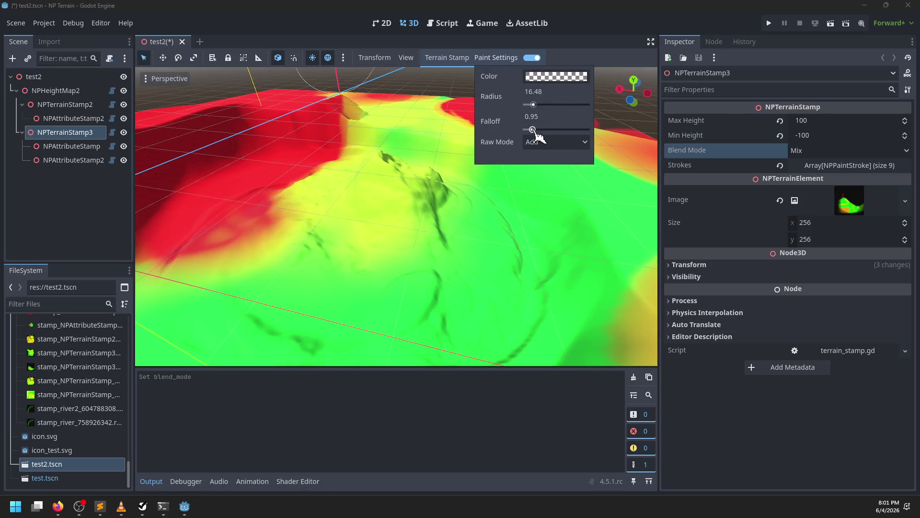
left_click_drag(483, 168, 374, 177)
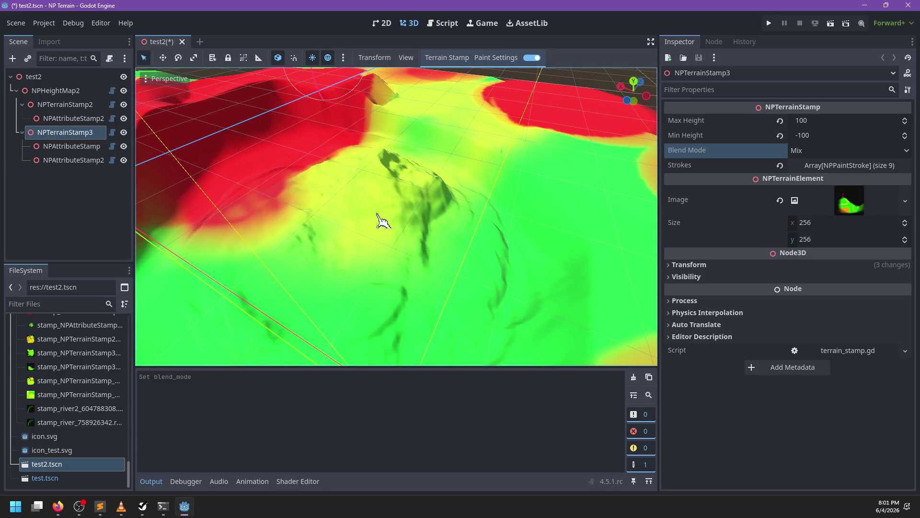
mouse_move(349, 324)
left_mouse_down()
mouse_move(324, 232)
mouse_move(407, 191)
left_mouse_up()
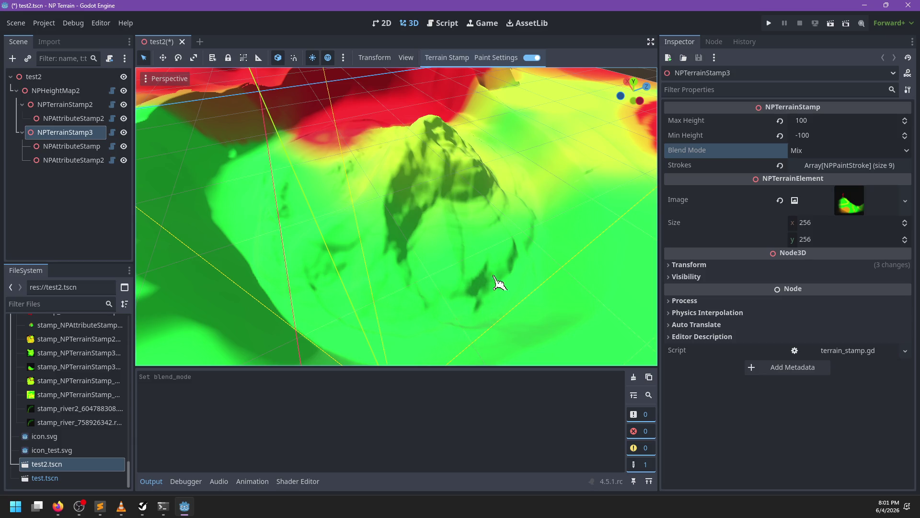
mouse_move(470, 335)
left_mouse_down()
mouse_move(417, 258)
mouse_move(456, 308)
left_mouse_up()
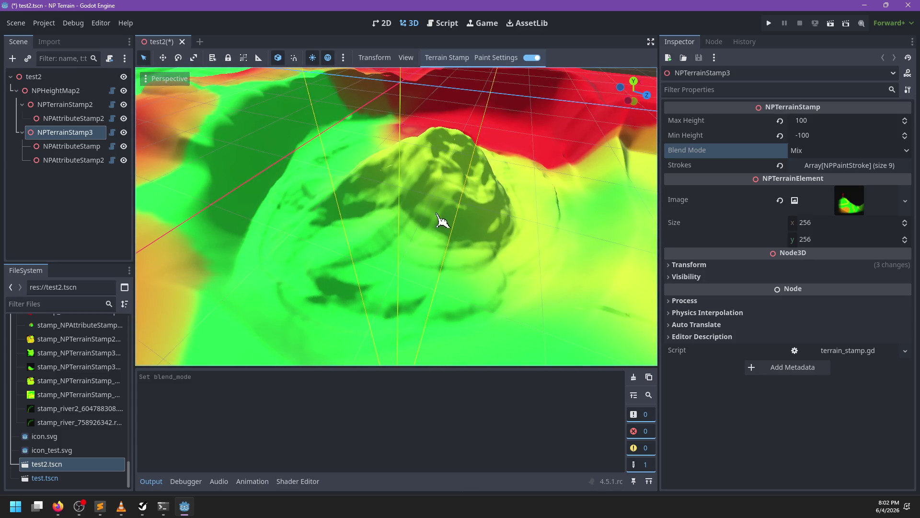
mouse_move(456, 185)
left_mouse_down()
mouse_move(435, 265)
mouse_move(411, 170)
left_mouse_up()
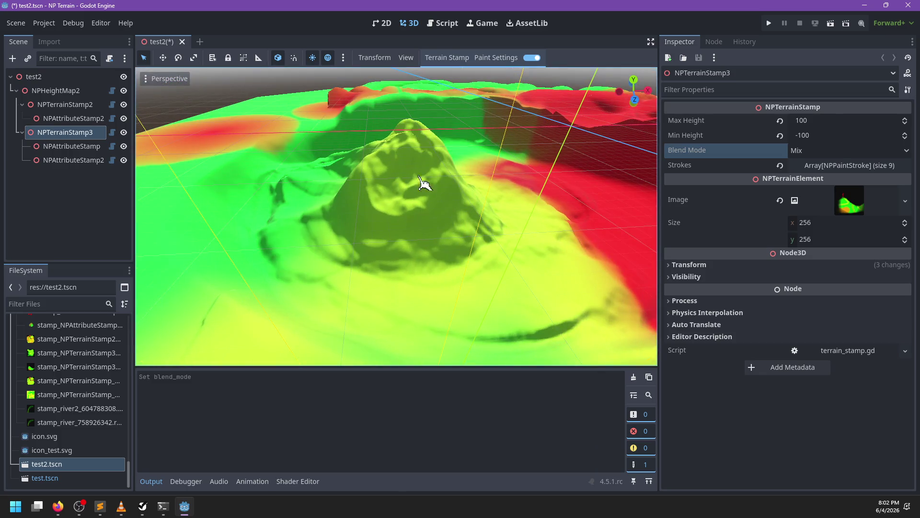
mouse_move(411, 325)
left_mouse_down()
mouse_move(390, 232)
mouse_move(406, 313)
mouse_move(375, 226)
mouse_move(433, 202)
left_mouse_up()
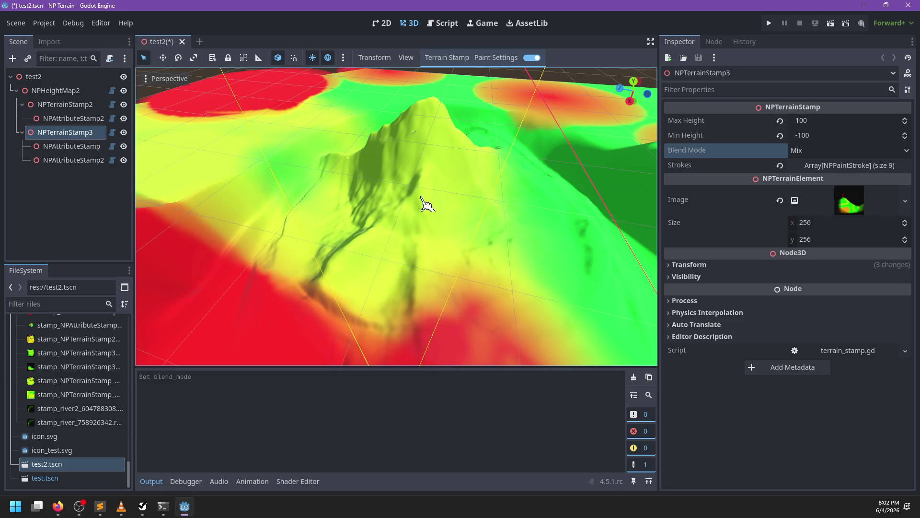
mouse_move(437, 334)
left_mouse_down()
mouse_move(369, 251)
mouse_move(360, 251)
mouse_move(419, 229)
left_mouse_up()
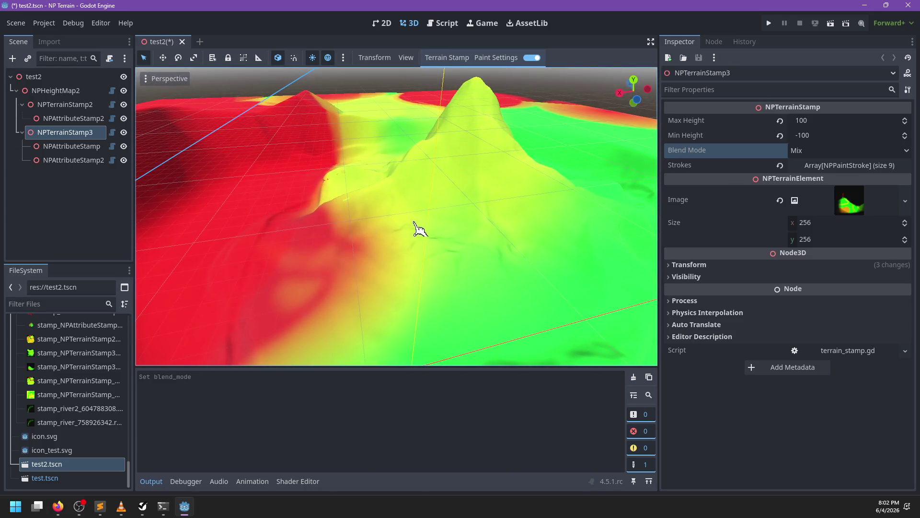
left_click_drag(412, 179, 395, 288)
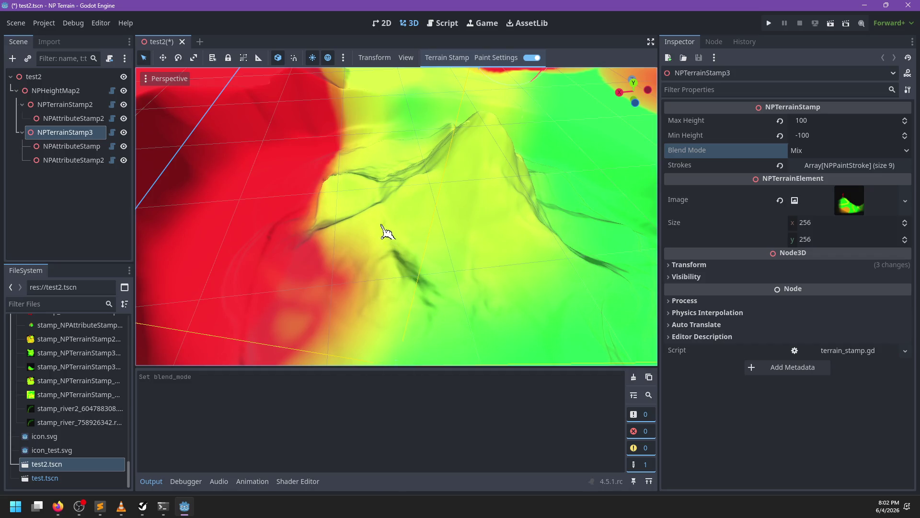
mouse_move(443, 298)
left_mouse_down()
mouse_move(508, 232)
mouse_move(447, 251)
mouse_move(540, 214)
mouse_move(469, 232)
mouse_move(374, 224)
mouse_move(473, 222)
mouse_move(432, 194)
left_mouse_up()
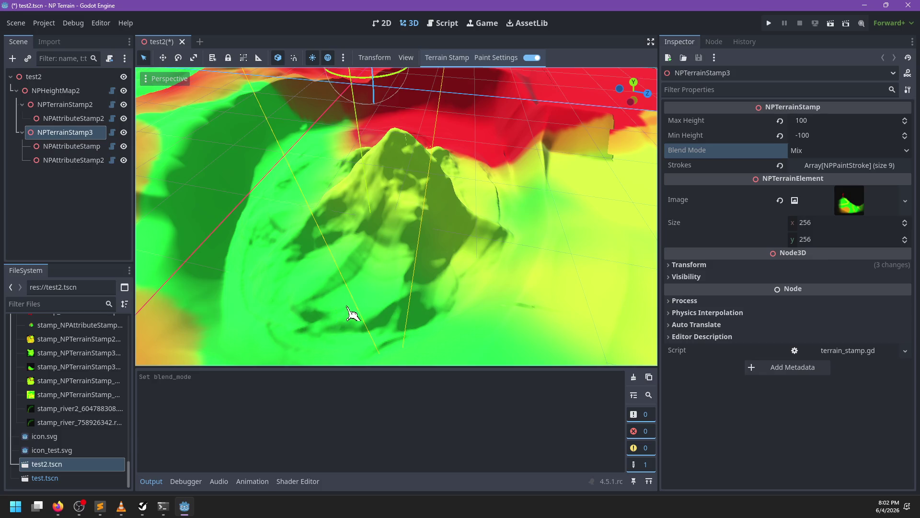
mouse_move(294, 309)
left_mouse_down()
mouse_move(304, 279)
mouse_move(349, 267)
left_mouse_up()
mouse_move(317, 293)
left_mouse_down()
mouse_move(349, 302)
mouse_move(371, 257)
left_mouse_up()
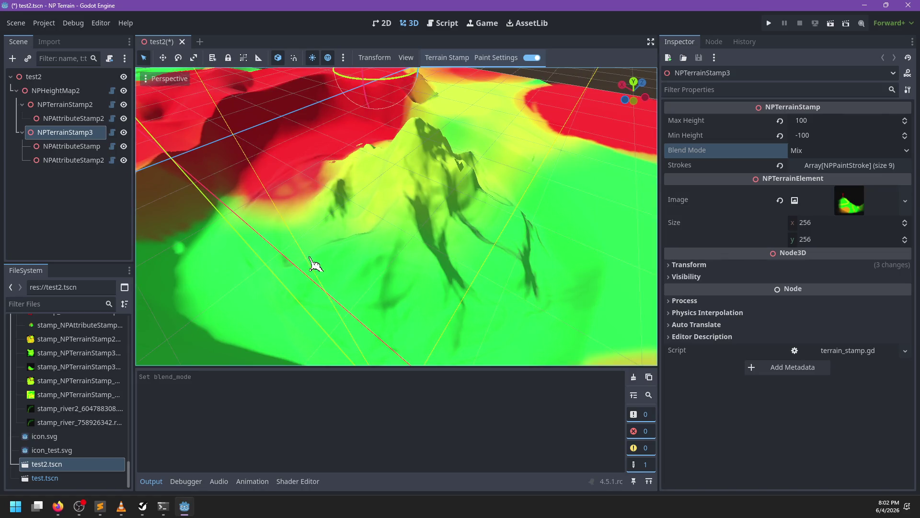
- Zoom in and out to frame the whole peak, then view the terrain from below
mouse_move(300, 270)
left_mouse_down()
mouse_move(464, 226)
mouse_move(395, 264)
mouse_move(354, 250)
mouse_move(422, 224)
mouse_move(324, 189)
mouse_move(471, 220)
mouse_move(375, 187)
left_mouse_up()
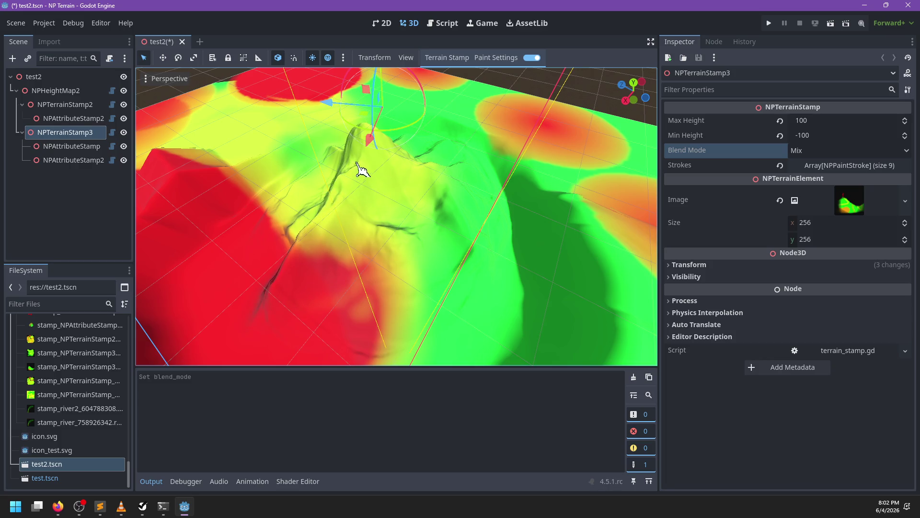
mouse_move(262, 307)
left_mouse_down()
mouse_move(380, 238)
mouse_move(402, 203)
left_mouse_up()
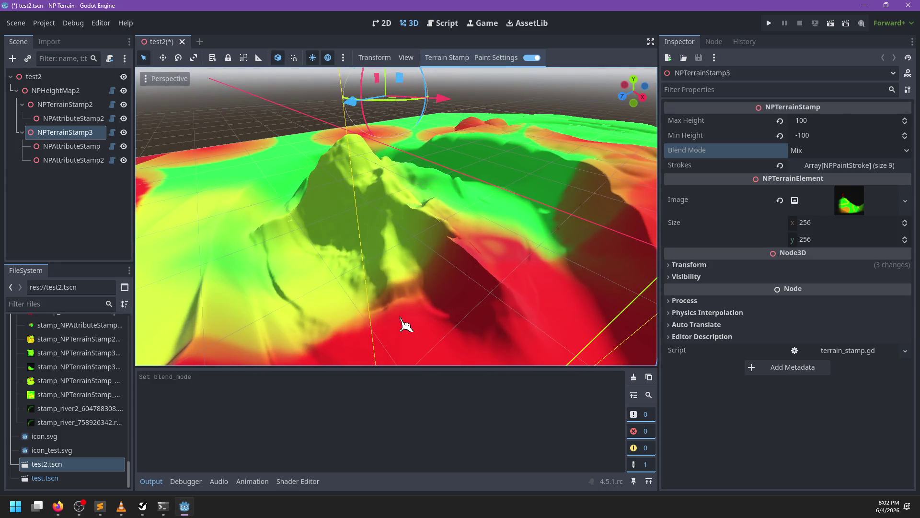
mouse_move(366, 317)
left_mouse_down()
mouse_move(322, 263)
mouse_move(376, 225)
mouse_move(485, 237)
left_mouse_up()
scroll(419, 197, "up", 3)
left_click_drag(425, 206, 400, 218)
mouse_move(396, 174)
left_mouse_down()
mouse_move(415, 181)
mouse_move(354, 169)
mouse_move(544, 173)
left_mouse_up()
scroll(415, 181, "down", 3)
mouse_move(527, 220)
left_mouse_down()
mouse_move(411, 199)
mouse_move(524, 192)
left_mouse_up()
mouse_move(327, 199)
left_mouse_down()
mouse_move(235, 202)
mouse_move(345, 174)
mouse_move(495, 202)
mouse_move(359, 218)
mouse_move(243, 281)
mouse_move(379, 222)
left_mouse_up()
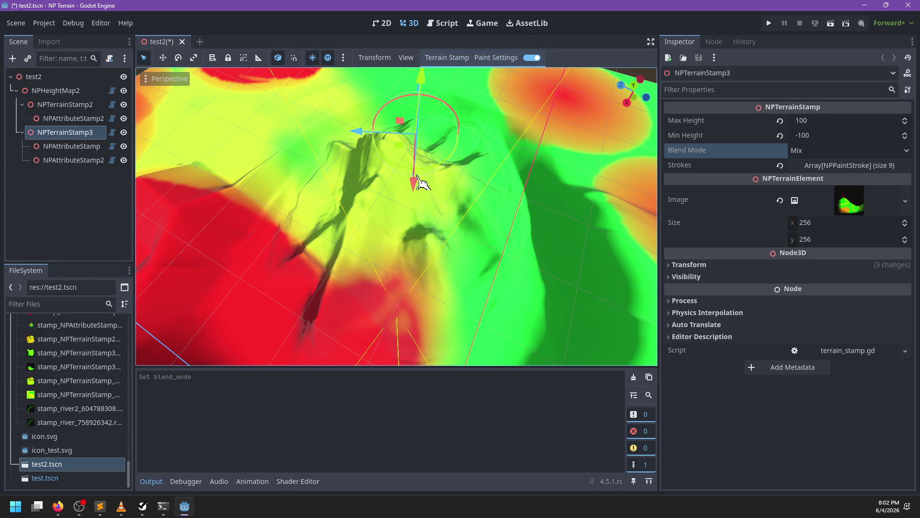
mouse_move(431, 305)
left_mouse_down()
mouse_move(420, 252)
mouse_move(282, 213)
left_mouse_up()
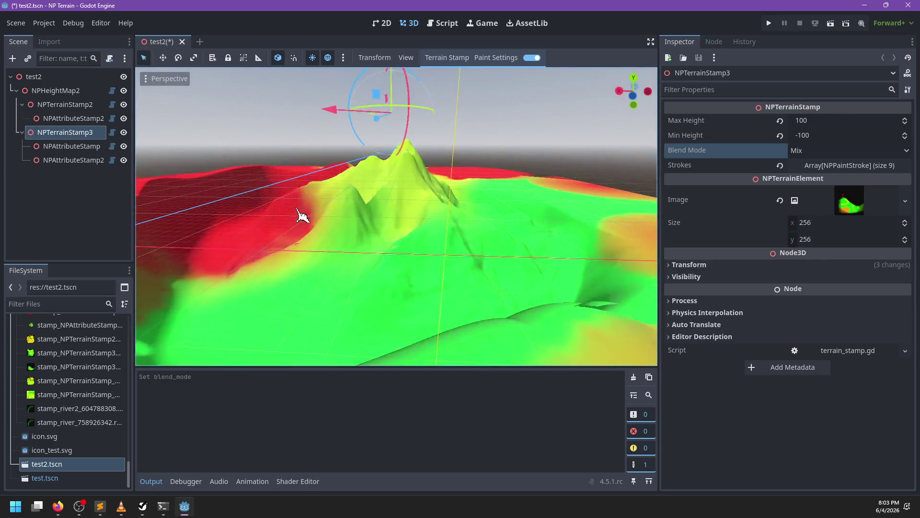
- Reselect NPTerrainStamp3, turn off terrain painting, and move and rotate the stamp
left_click(69, 118)
left_click(65, 132)
scroll(432, 206, "down", 5)
mouse_move(339, 232)
left_mouse_down()
mouse_move(398, 209)
mouse_move(308, 263)
left_mouse_up()
scroll(571, 184, "up", 5)
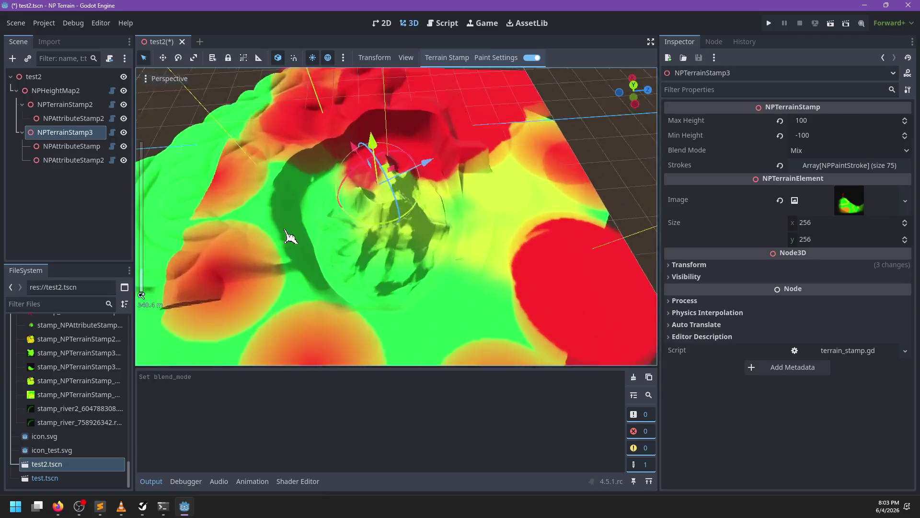
left_click(532, 58)
mouse_move(431, 158)
left_mouse_down()
mouse_move(384, 199)
mouse_move(418, 144)
mouse_move(370, 201)
mouse_move(382, 140)
mouse_move(355, 177)
mouse_move(309, 174)
mouse_move(316, 166)
mouse_move(304, 139)
mouse_move(240, 139)
mouse_move(582, 156)
mouse_move(566, 201)
mouse_move(489, 236)
mouse_move(353, 207)
left_mouse_up()
scroll(343, 154, "down", 3)
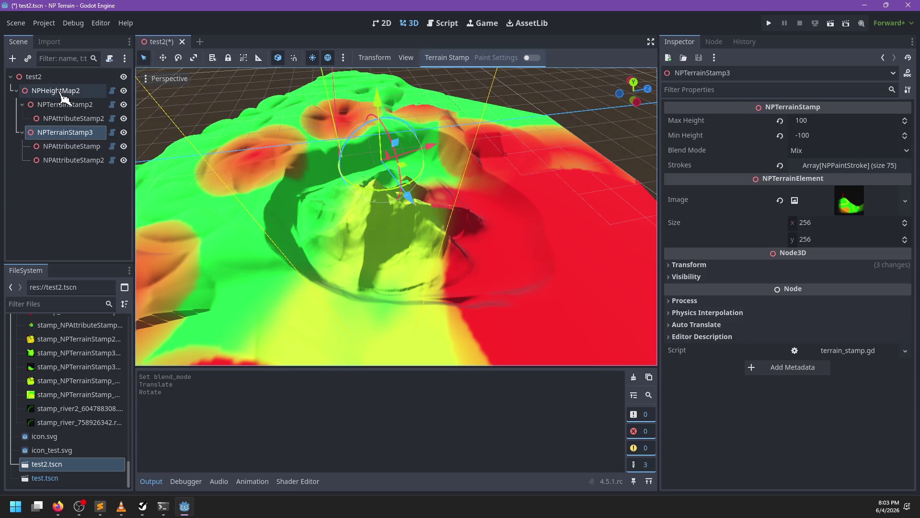
- Give NPHeightMap2's material the heightmap_topological shader and topological.png as its Topology texture
left_click(59, 92)
left_click(848, 257)
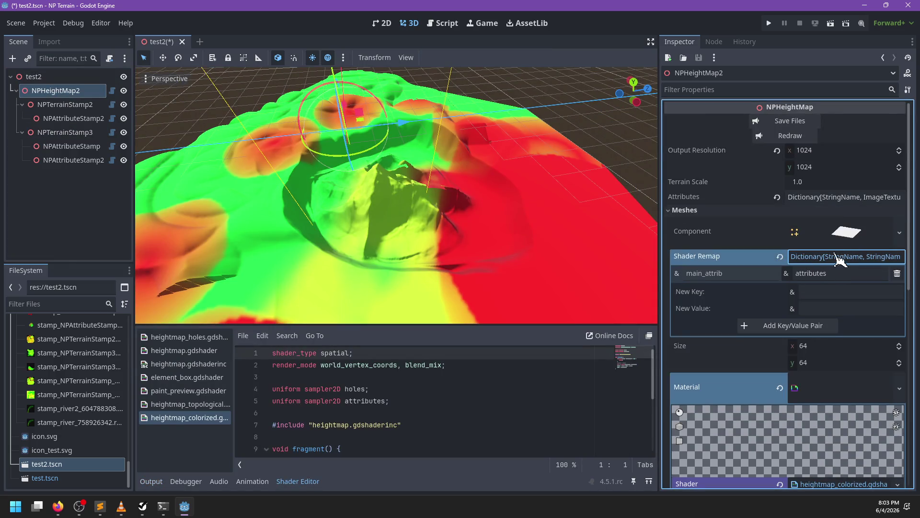
left_click(836, 256)
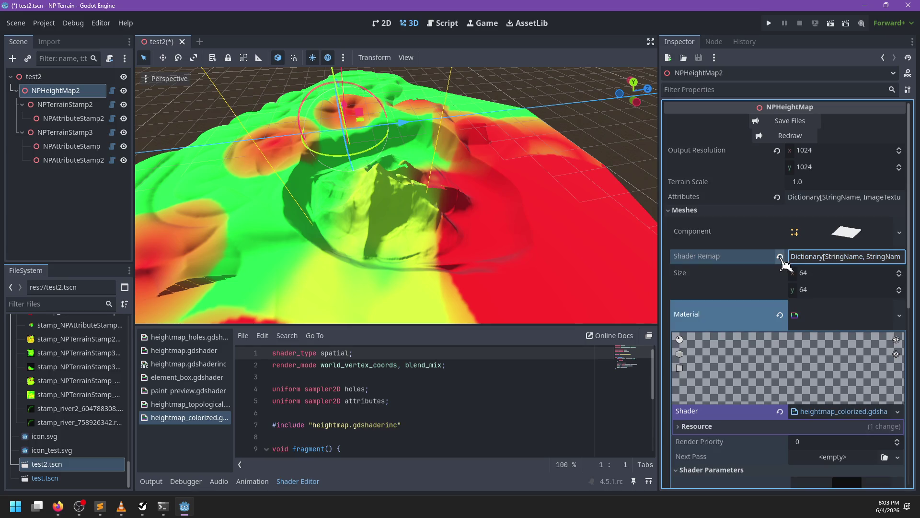
scroll(765, 351, "down", 4)
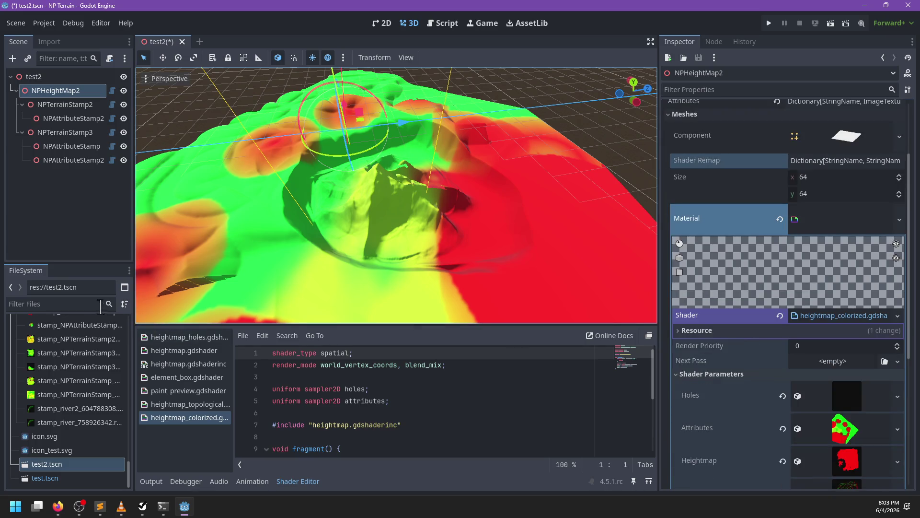
left_click(87, 301)
type("top")
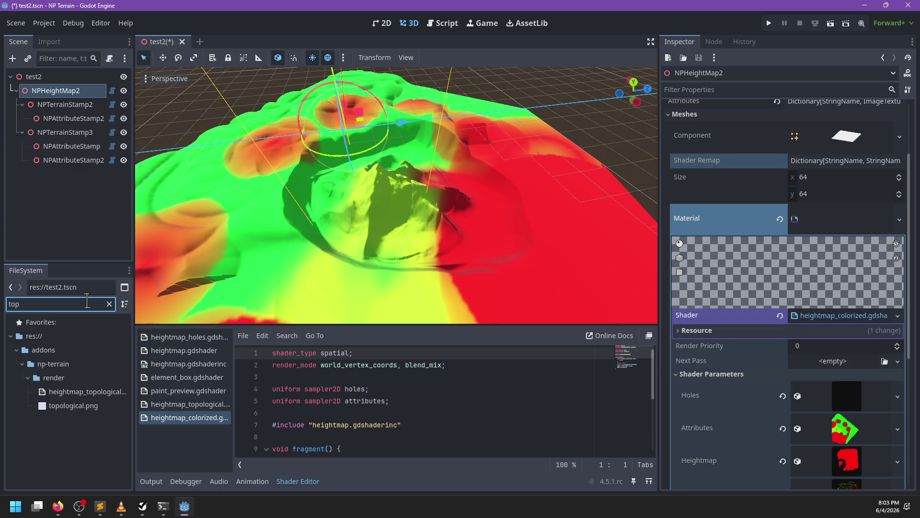
mouse_move(79, 393)
left_mouse_down()
mouse_move(821, 430)
mouse_move(833, 369)
left_mouse_up()
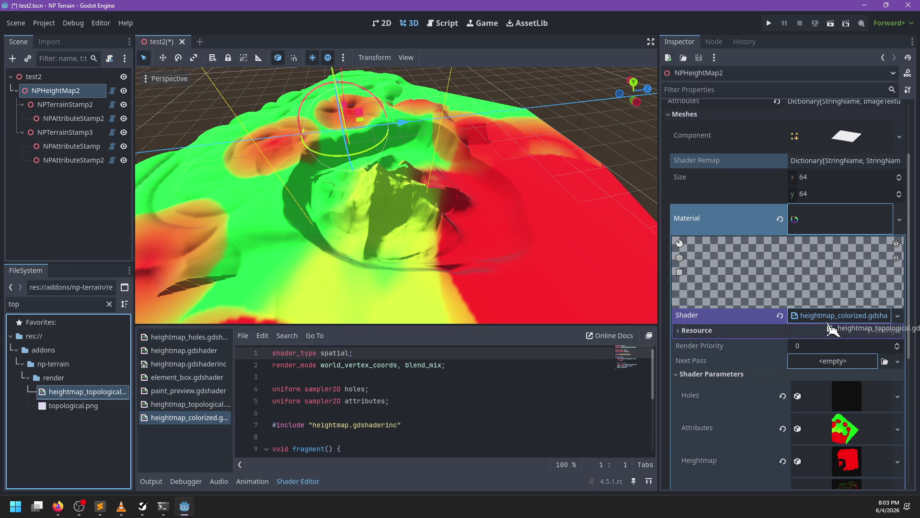
left_click_drag(833, 330, 833, 329)
scroll(829, 359, "down", 3)
left_click_drag(82, 410, 847, 287)
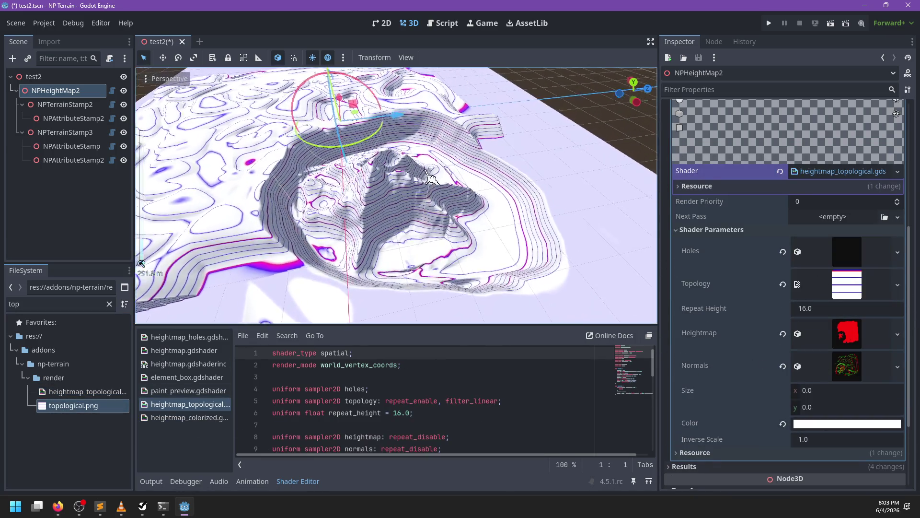
- Collapse the material settings and save the test2 scene with Ctrl+S
scroll(312, 201, "up", 3)
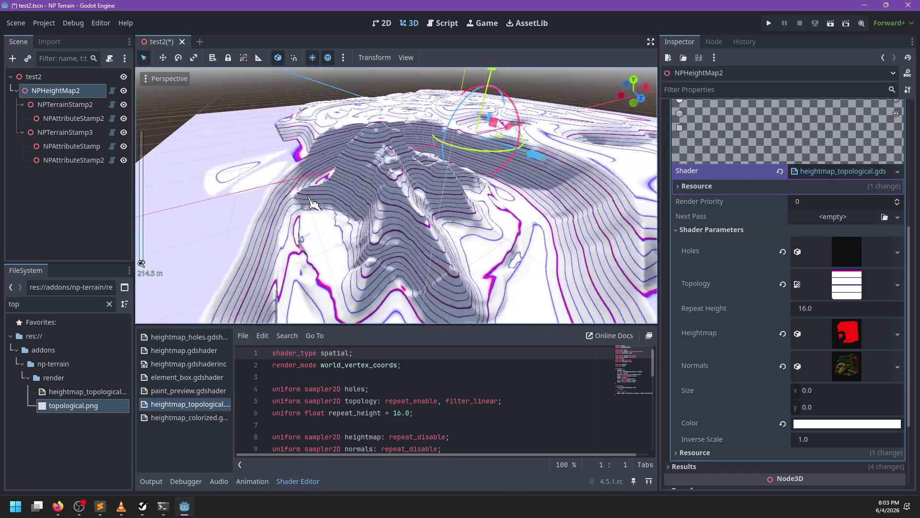
left_click_drag(312, 201, 620, 201)
scroll(853, 183, "up", 5)
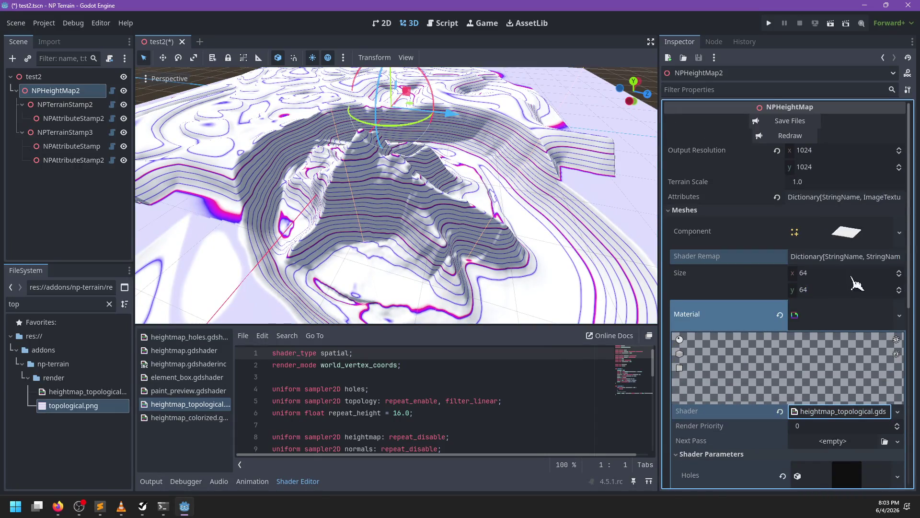
left_click(795, 314)
left_click_drag(532, 253, 440, 250)
key("ctrl+s")
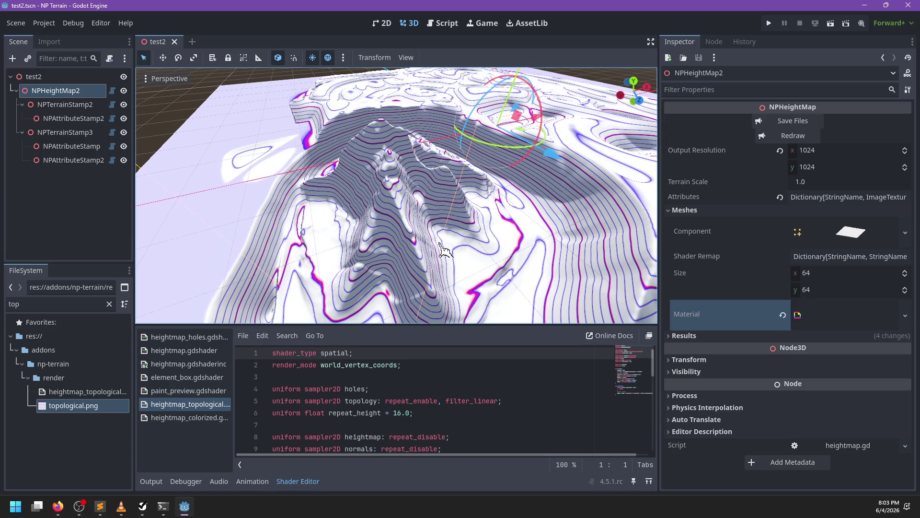
- Inspect the contour-lined terrain from several angles, then select NPTerrainStamp2
scroll(441, 249, "down", 3)
left_click_drag(441, 250, 394, 263)
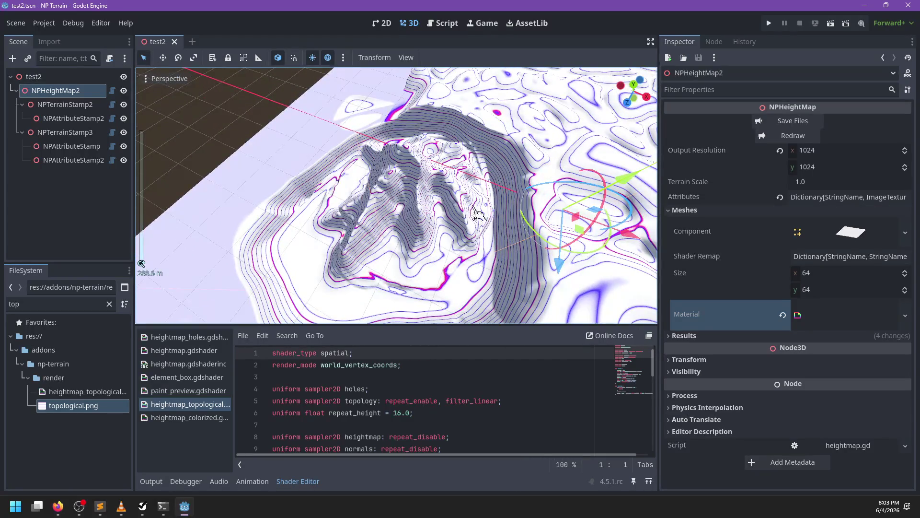
left_click_drag(477, 210, 444, 318)
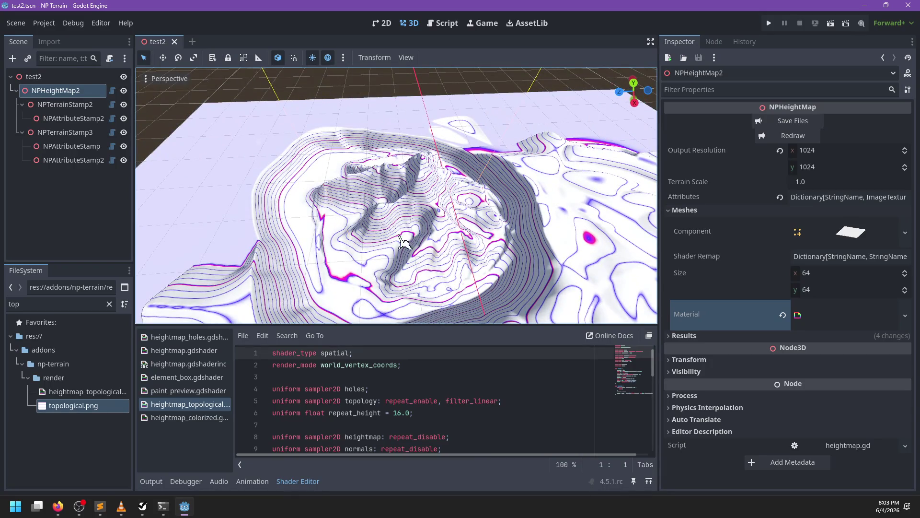
left_click_drag(404, 240, 783, 247)
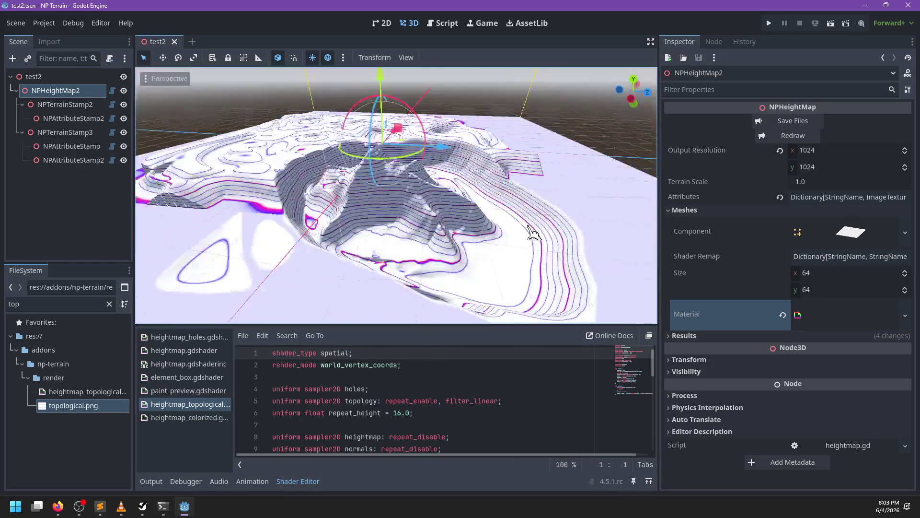
mouse_move(369, 253)
left_mouse_down()
mouse_move(321, 230)
mouse_move(411, 242)
mouse_move(345, 215)
left_mouse_up()
scroll(345, 242, "down", 3)
left_click(67, 105)
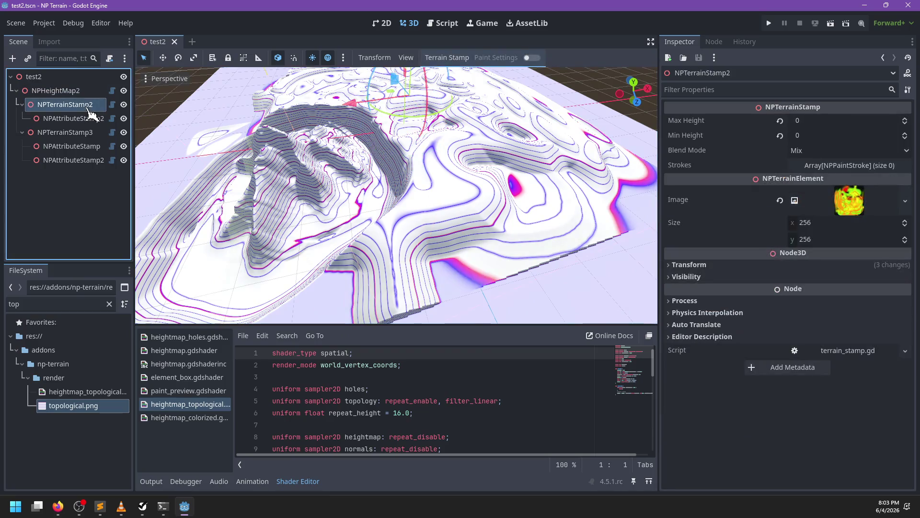
- Select NPTerrainStamp3 and move it across the contoured terrain
scroll(308, 158, "down", 2)
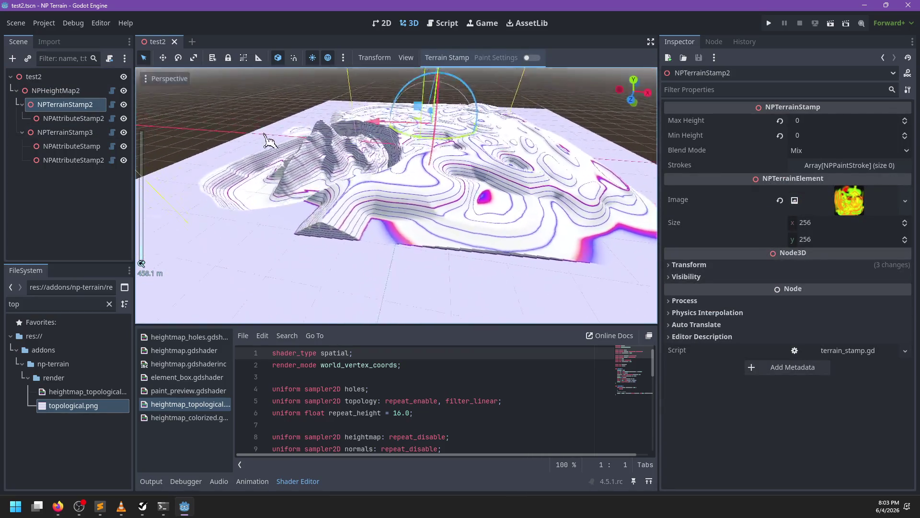
scroll(437, 232, "down", 5)
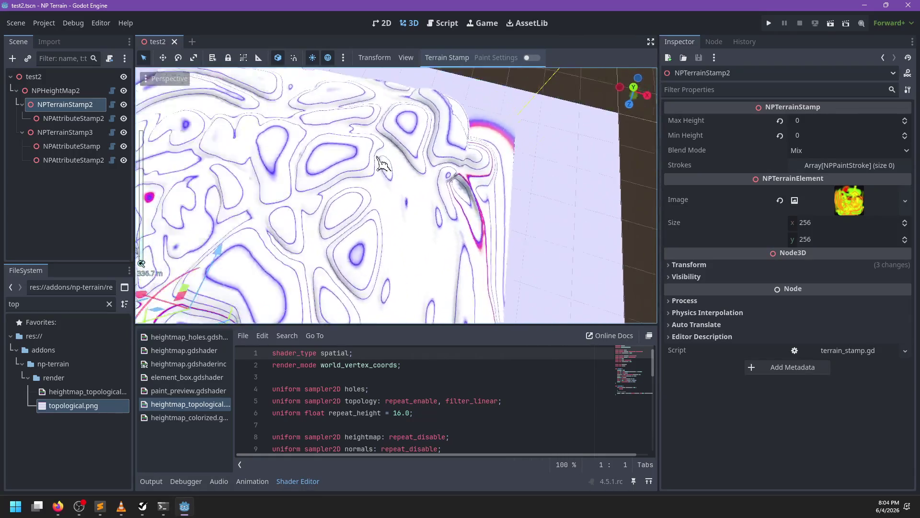
scroll(382, 164, "down", 3)
left_click(374, 176)
scroll(374, 177, "up", 5)
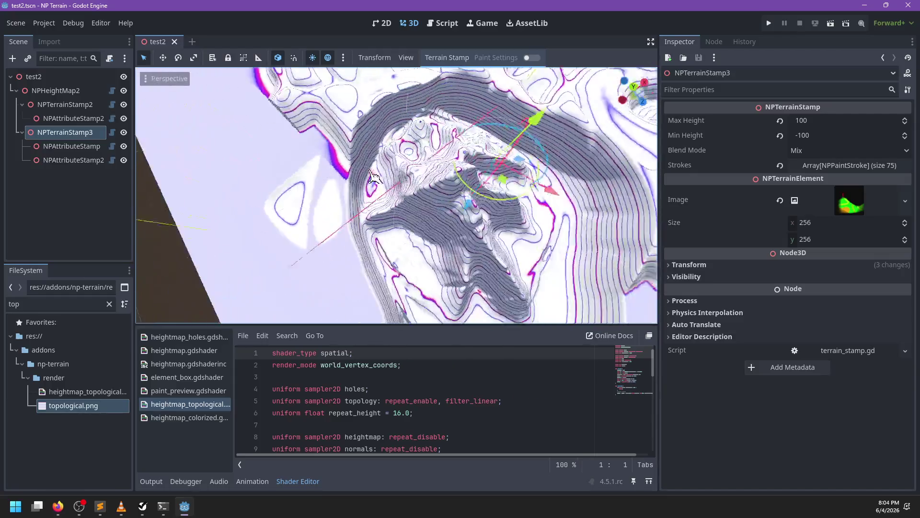
scroll(339, 205, "down", 3)
scroll(352, 211, "up", 3)
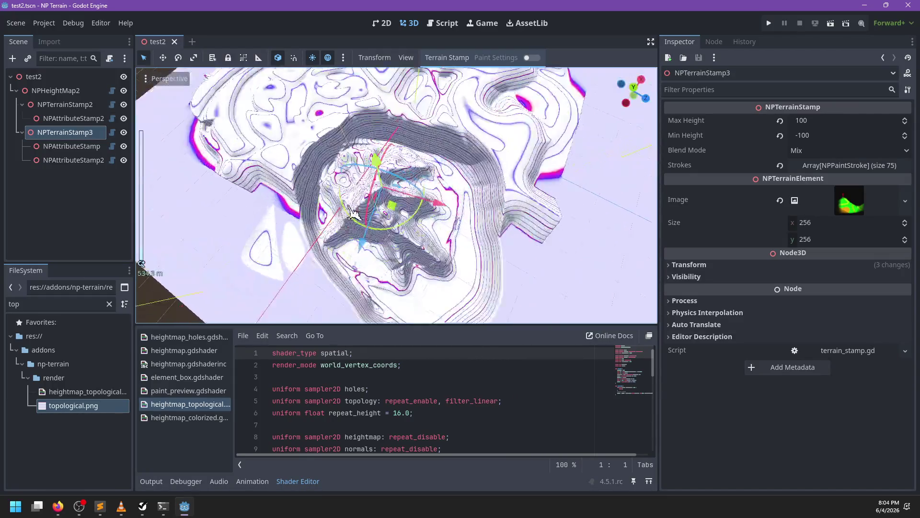
mouse_move(385, 204)
left_mouse_down()
mouse_move(432, 180)
mouse_move(412, 196)
left_mouse_up()
- Zoom around to inspect the moved stamp, then select NPTerrainStamp2
scroll(364, 201, "up", 5)
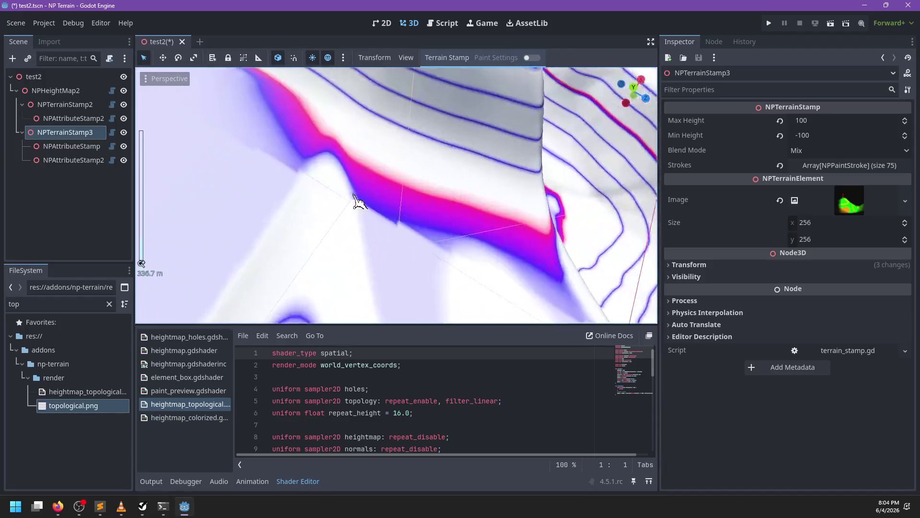
scroll(360, 201, "down", 4)
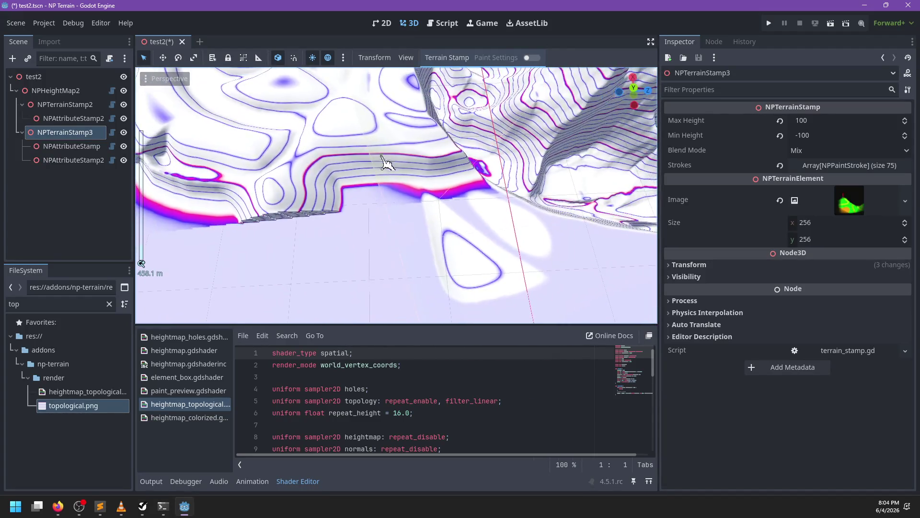
scroll(386, 163, "down", 6)
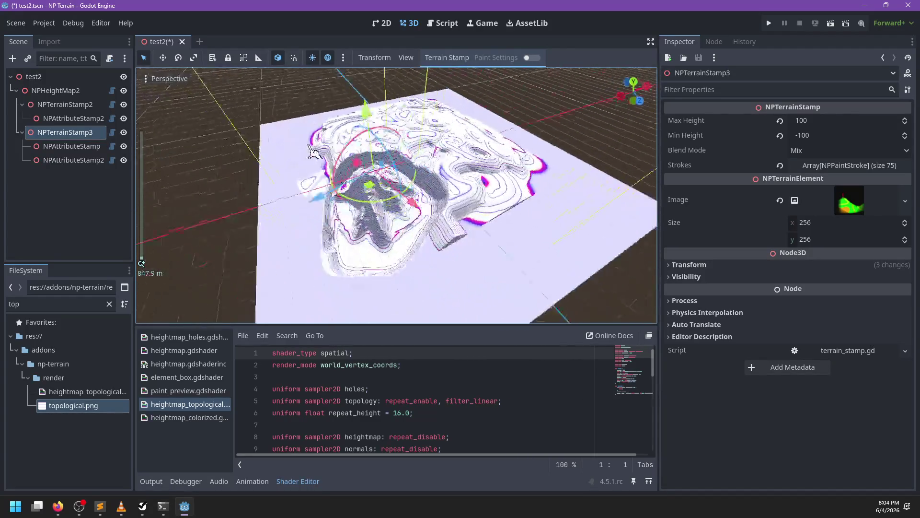
scroll(365, 172, "up", 5)
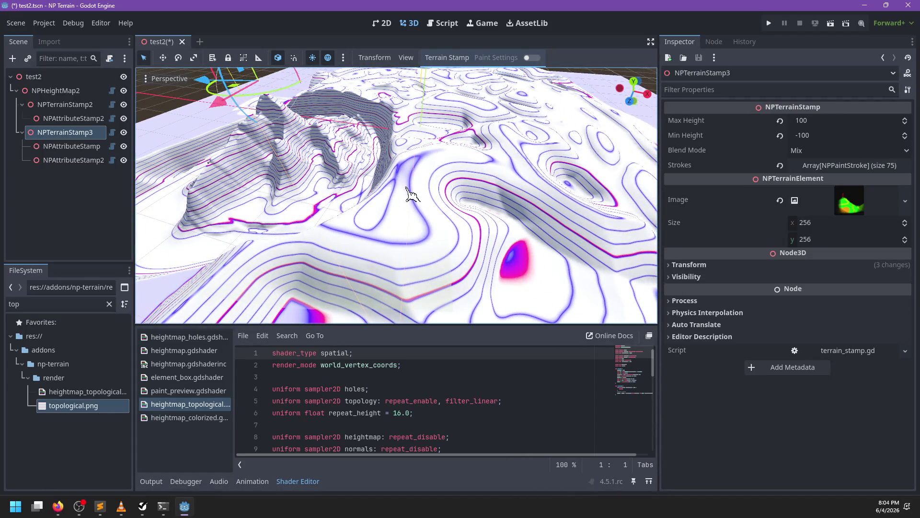
scroll(413, 193, "down", 5)
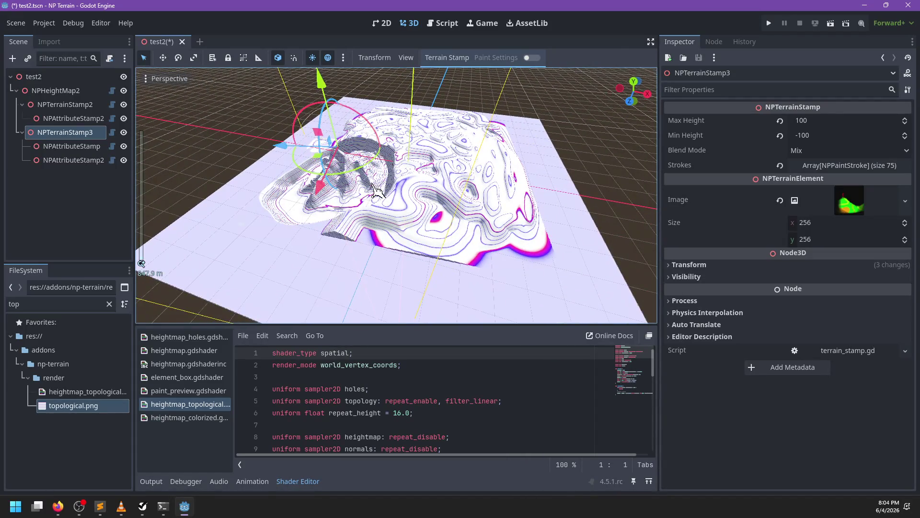
left_click(72, 104)
- Frame NPTerrainStamp2, re-enable terrain painting, and set its raw blend mode to Erase
key("f")
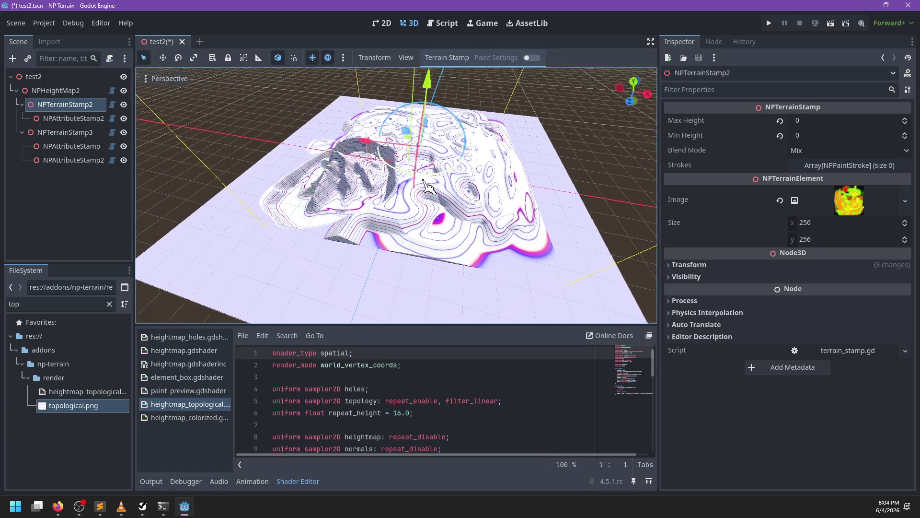
left_click(473, 58)
left_click(531, 57)
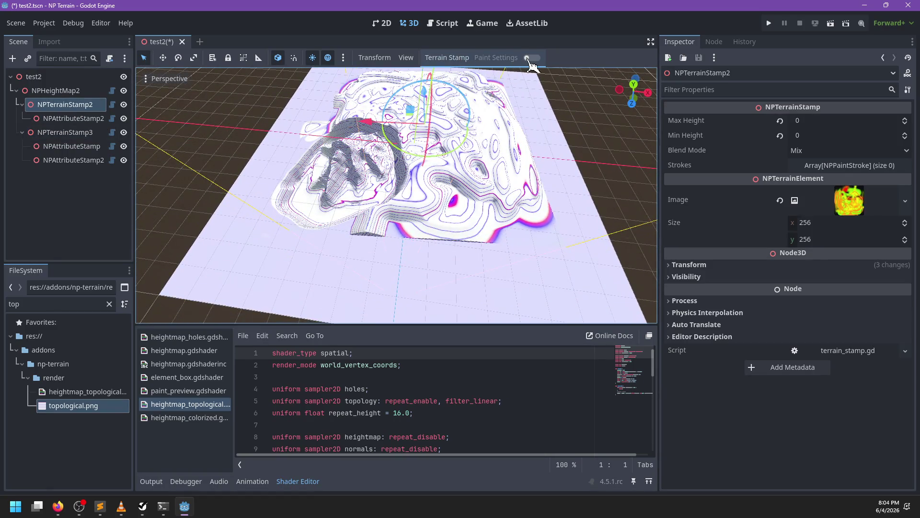
left_click(496, 58)
left_click(556, 142)
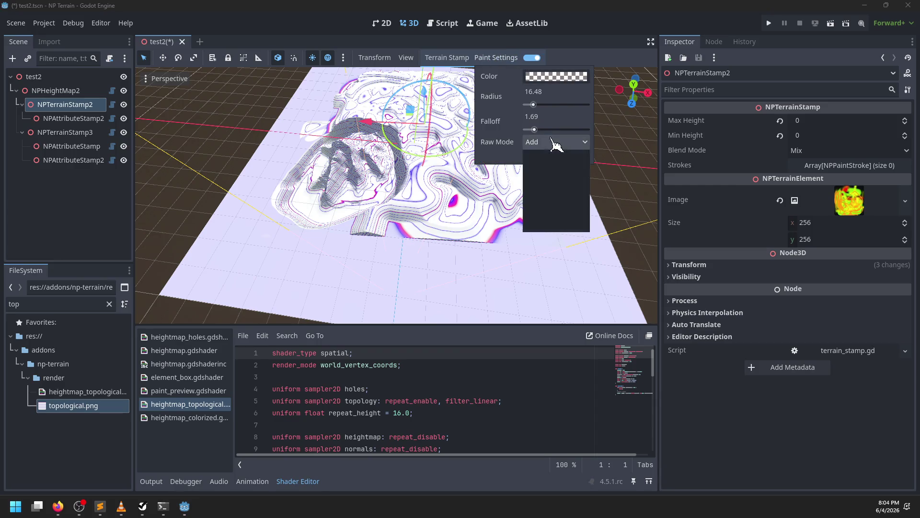
left_click(557, 218)
- Set the brush colour to nearly transparent black (00000004), then select NPHeightMap2
left_click(554, 77)
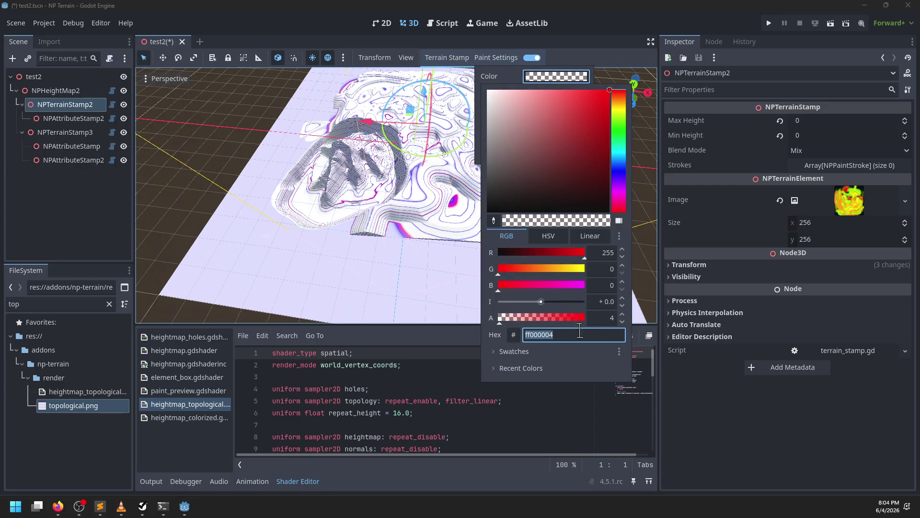
left_click(589, 198)
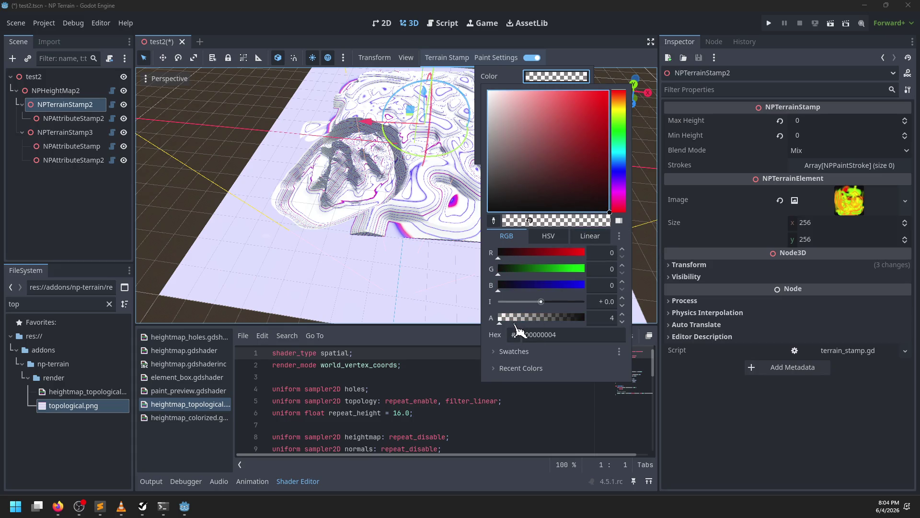
left_click_drag(534, 319, 590, 278)
left_click(536, 85)
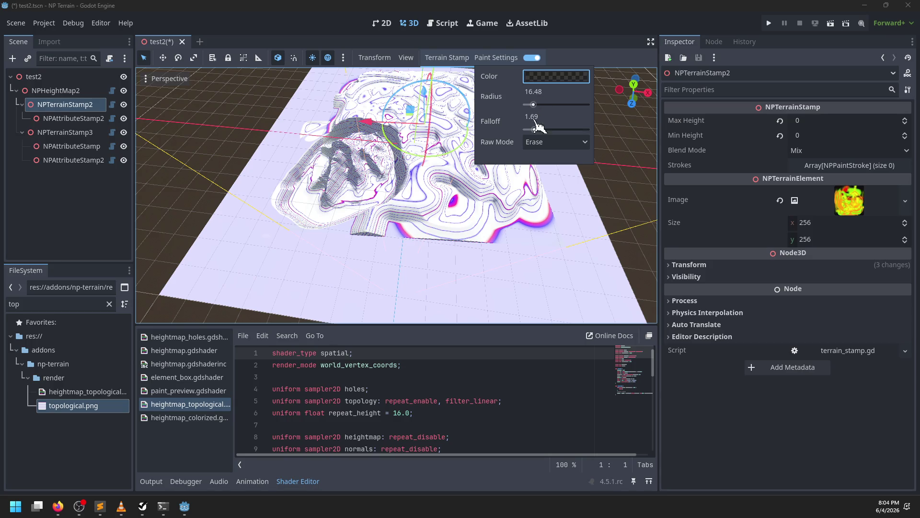
left_click(80, 110)
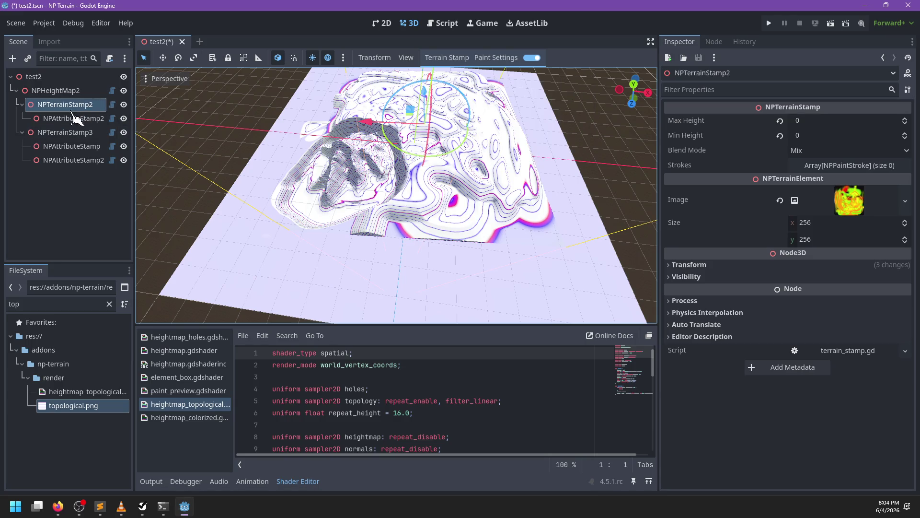
left_click(74, 91)
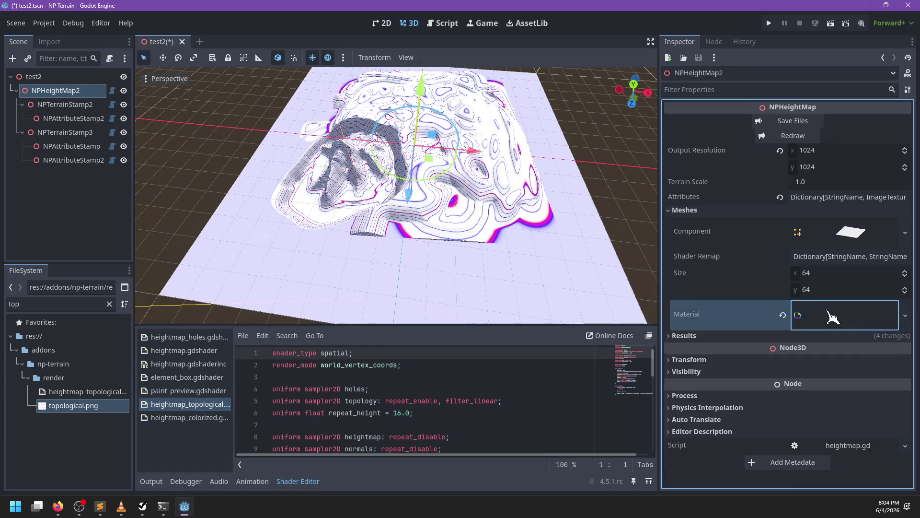
- Set the topological material's Color parameter to grey-lavender 9ca0bd, then select NPTerrainStamp3
left_click(832, 318)
scroll(815, 336, "down", 5)
left_click(836, 408)
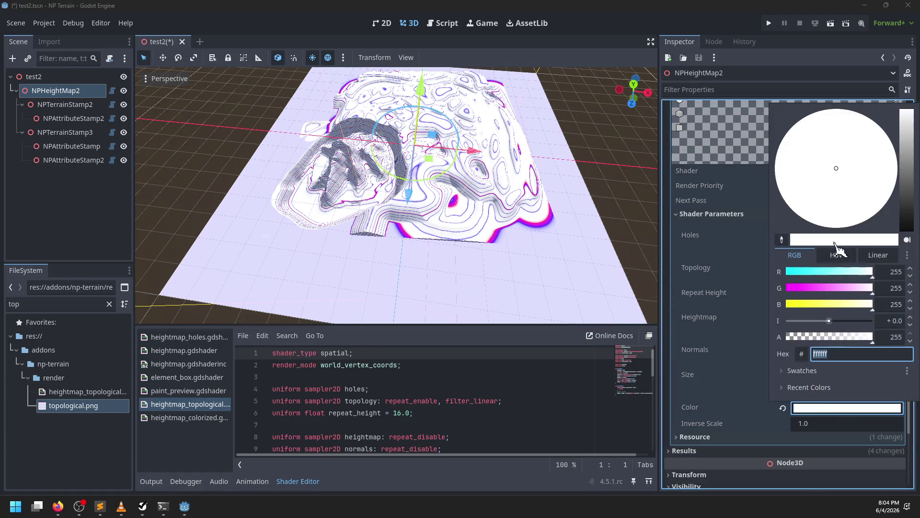
left_click(783, 409)
left_click(799, 409)
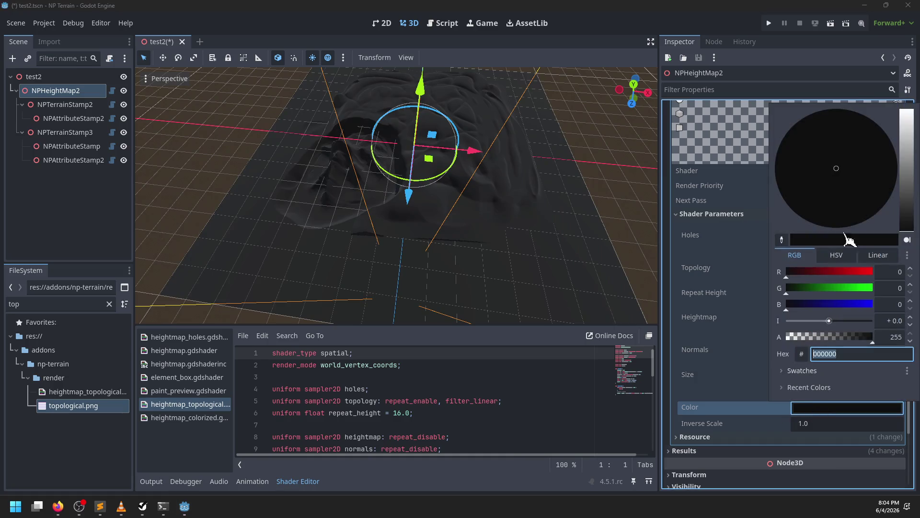
left_click(910, 131)
left_click(829, 135)
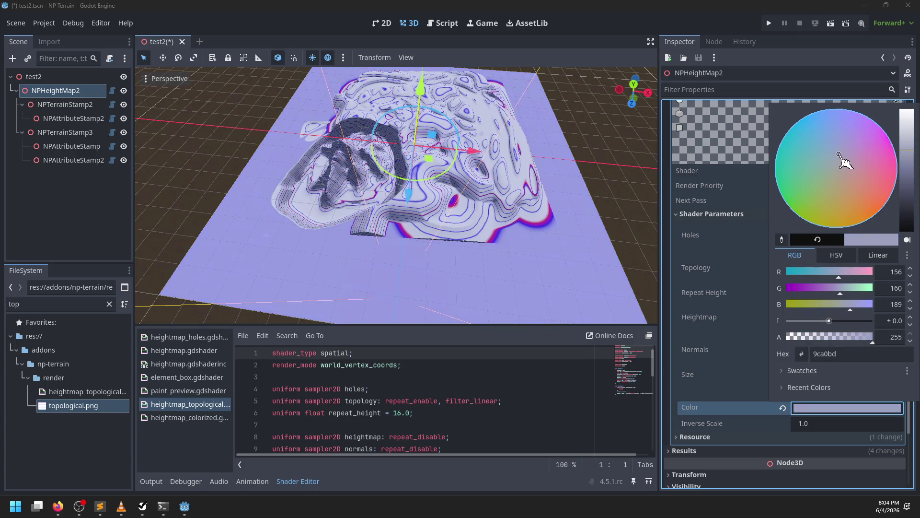
left_click_drag(912, 158, 911, 171)
scroll(524, 247, "up", 10)
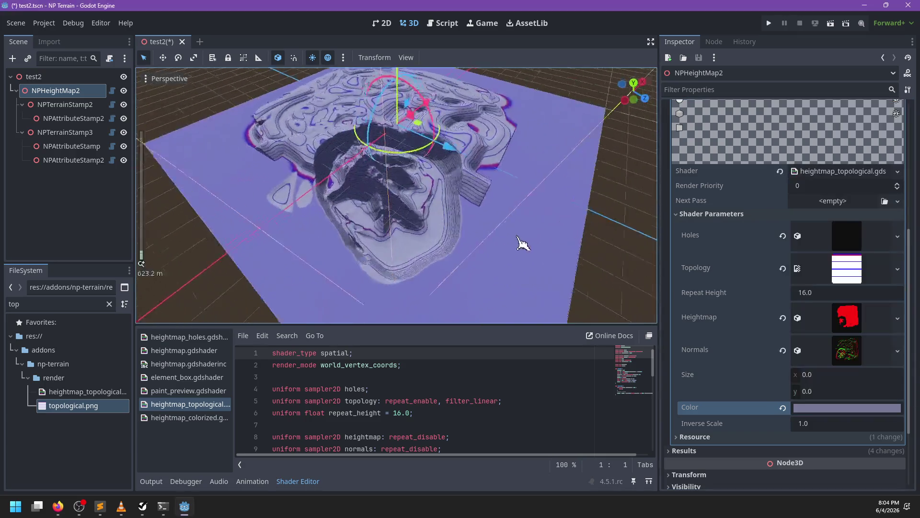
scroll(480, 236, "down", 10)
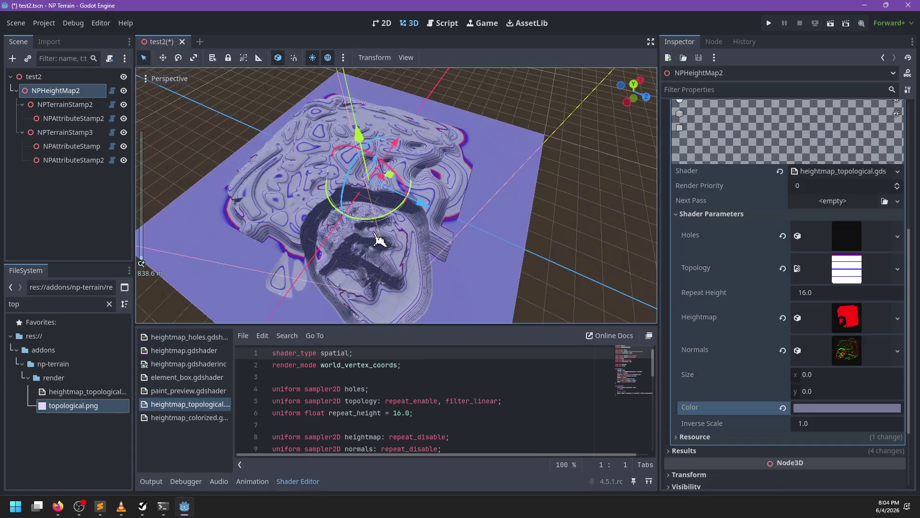
left_click(81, 134)
scroll(345, 253, "up", 5)
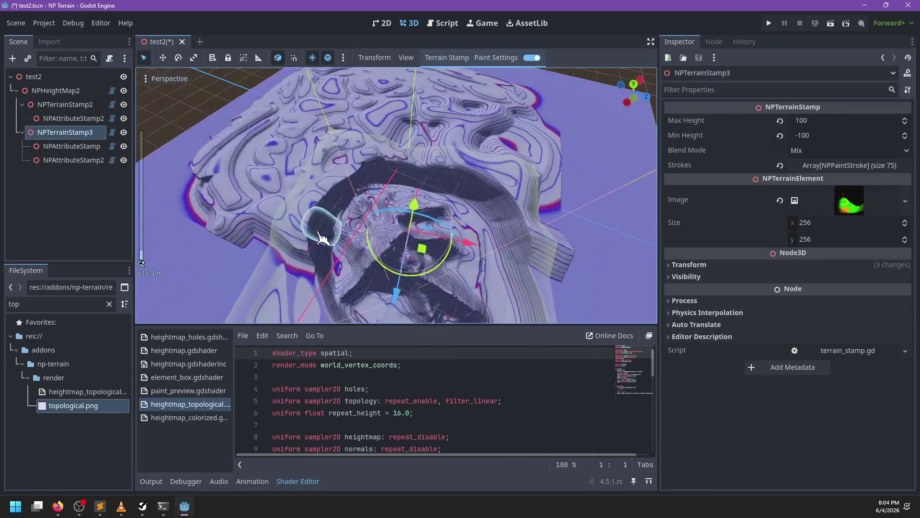
- Select NPTerrainStamp2 and raise its Erase brush radius from 16.48 to 34.11
left_click(65, 104)
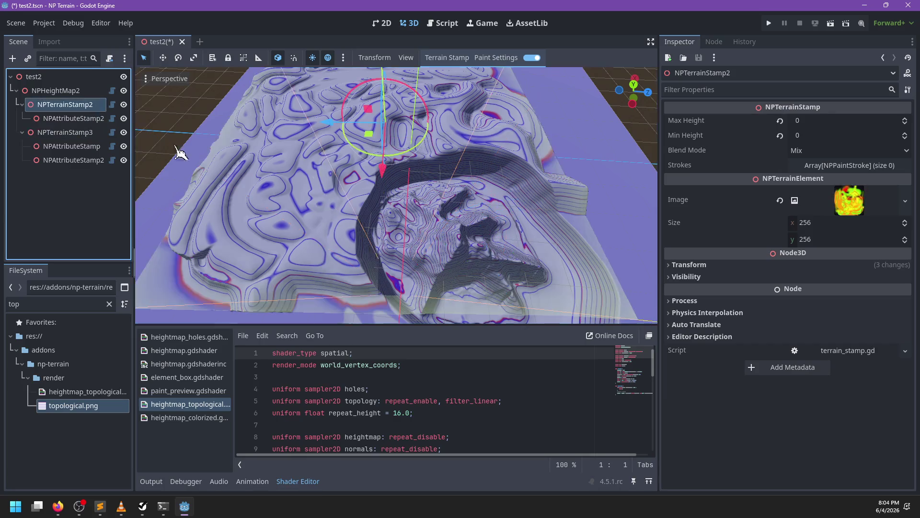
scroll(396, 192, "down", 3)
left_click(497, 57)
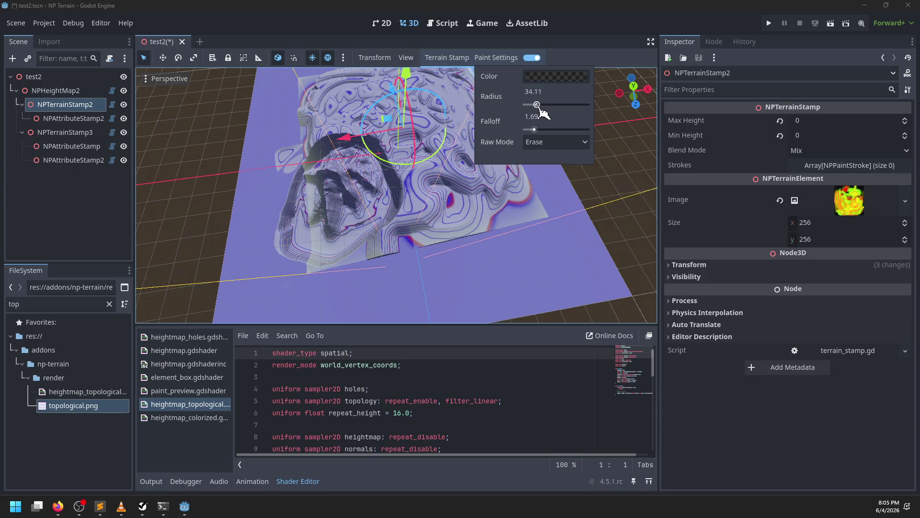
left_click_drag(475, 208, 417, 277)
left_click(503, 58)
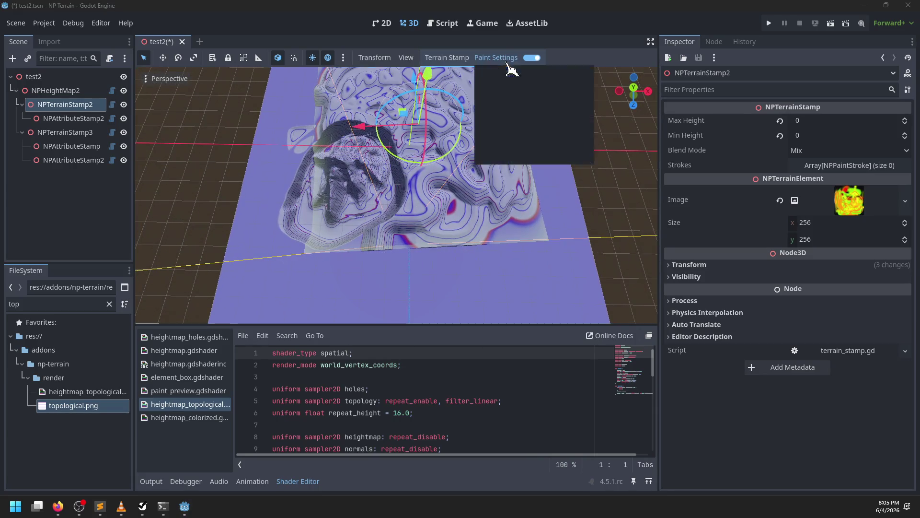
left_click_drag(378, 294, 395, 268)
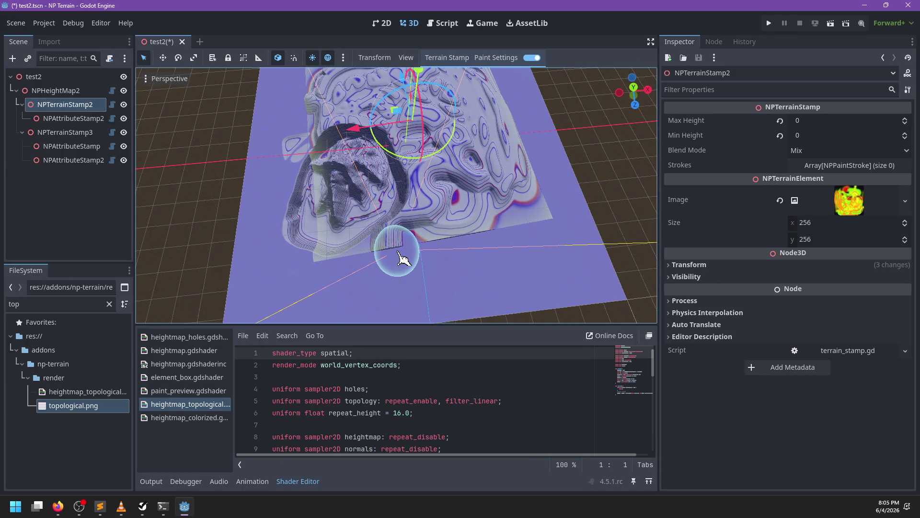
scroll(420, 196, "up", 5)
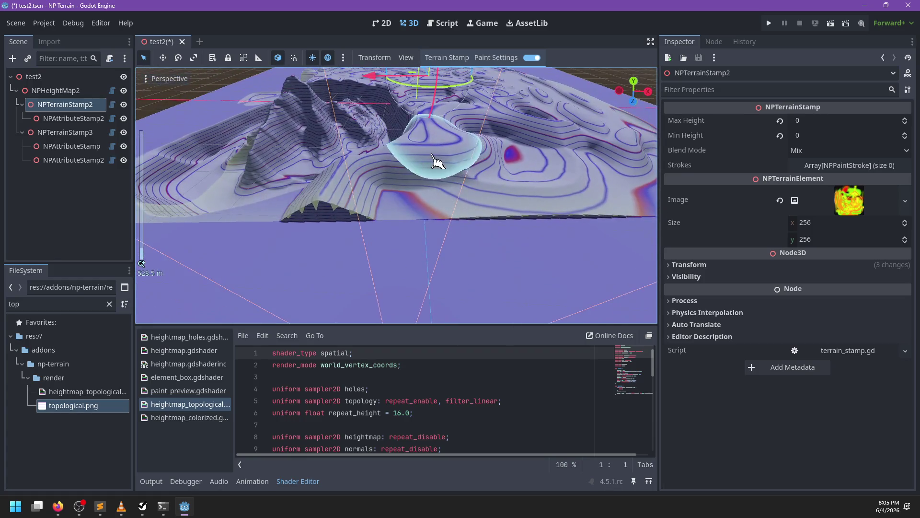